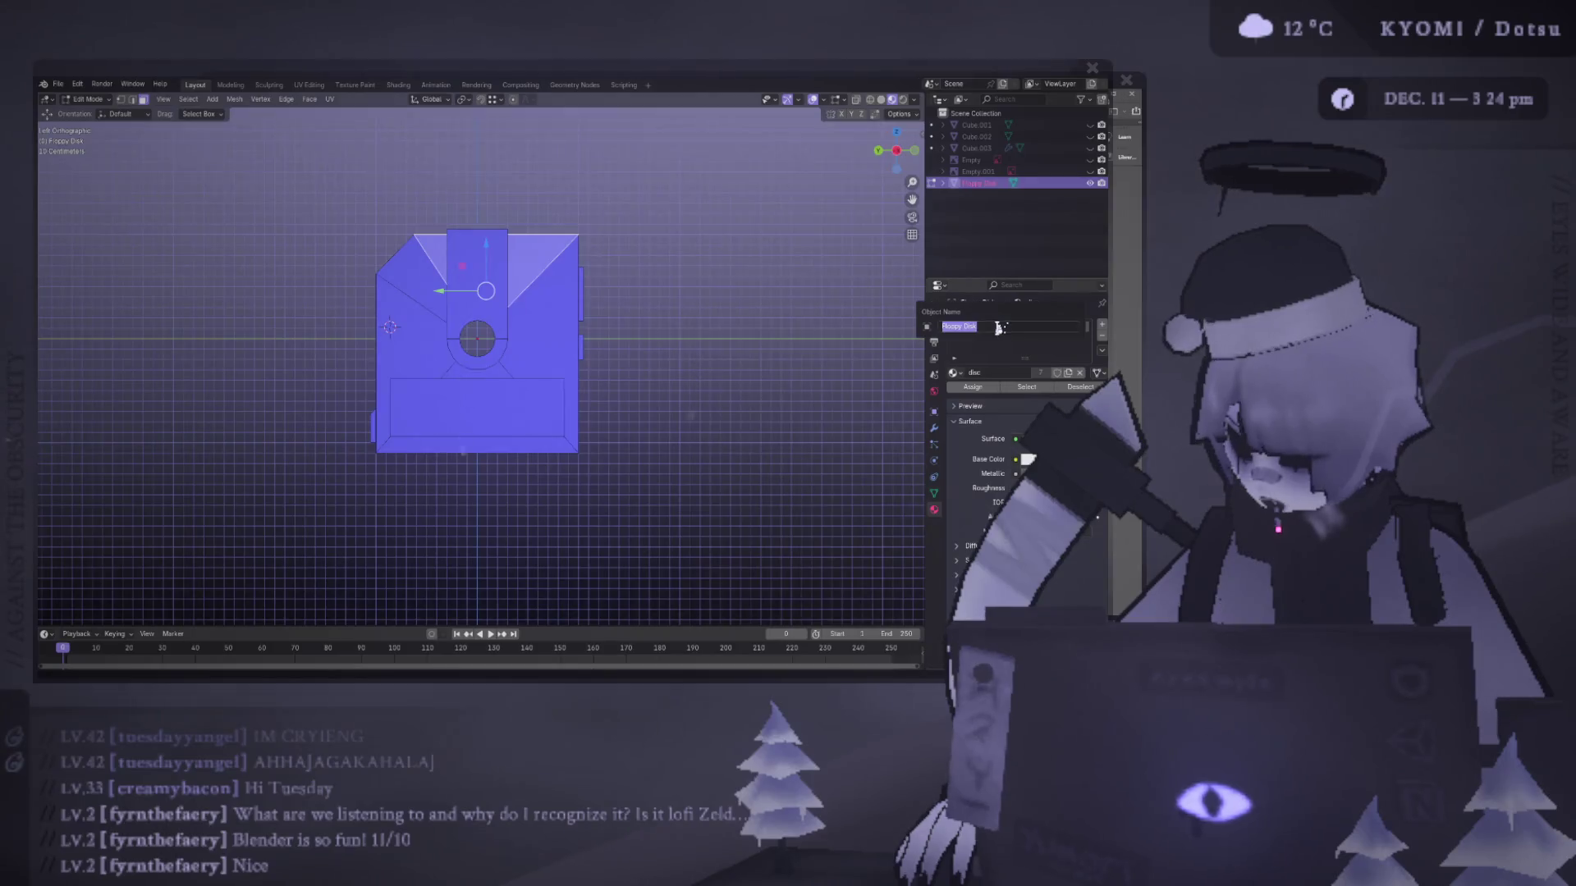
- Rename the first material 'disk', then add a new slot with a new material named 'game'
text(disk)
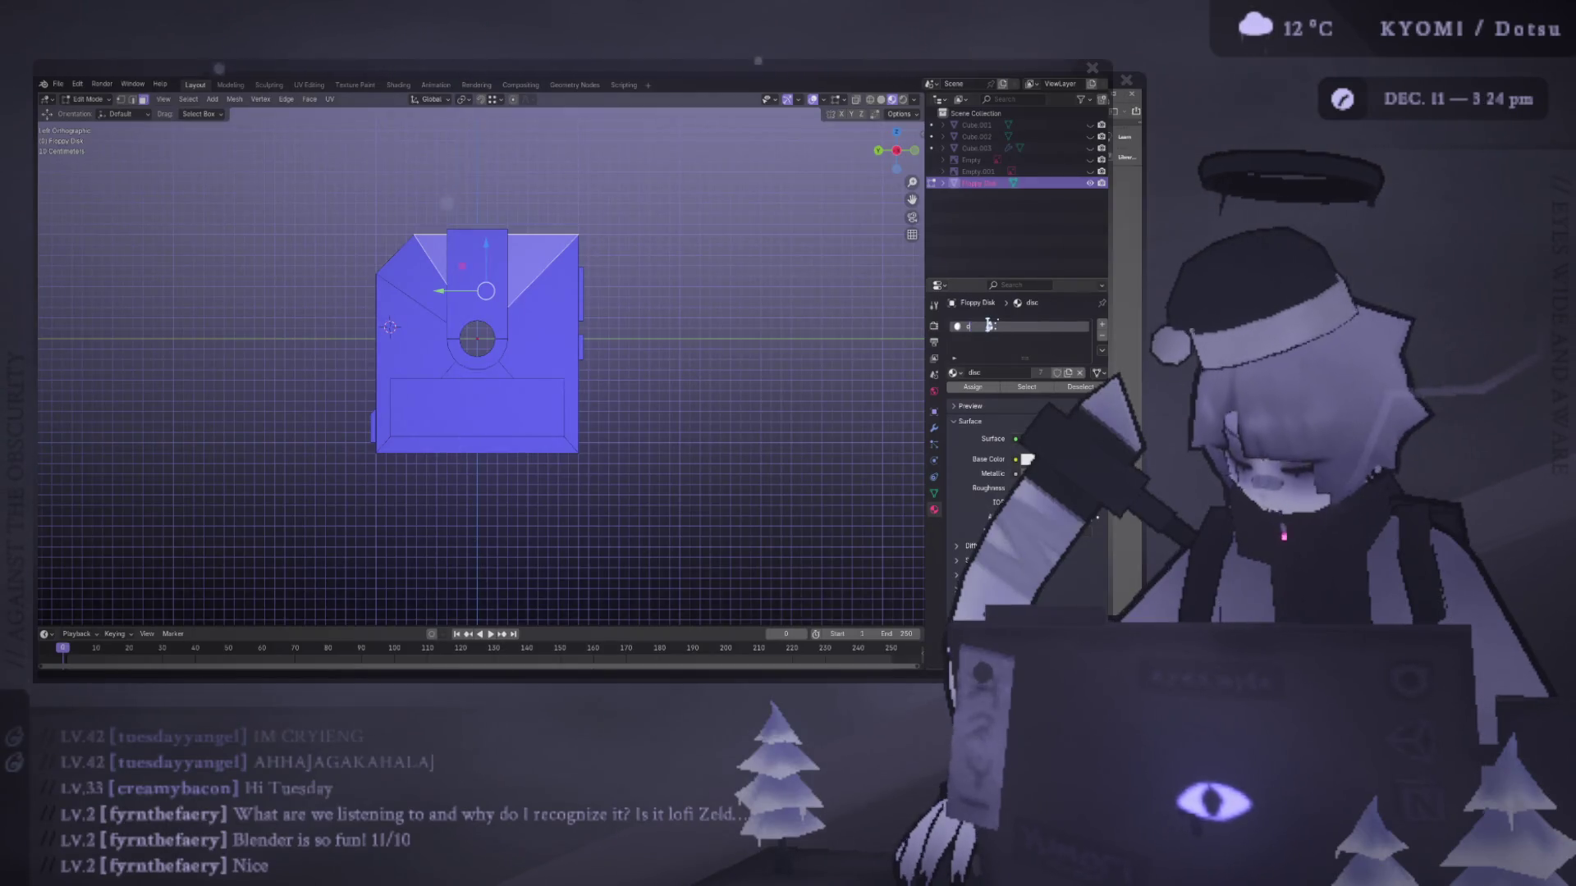
key(Return)
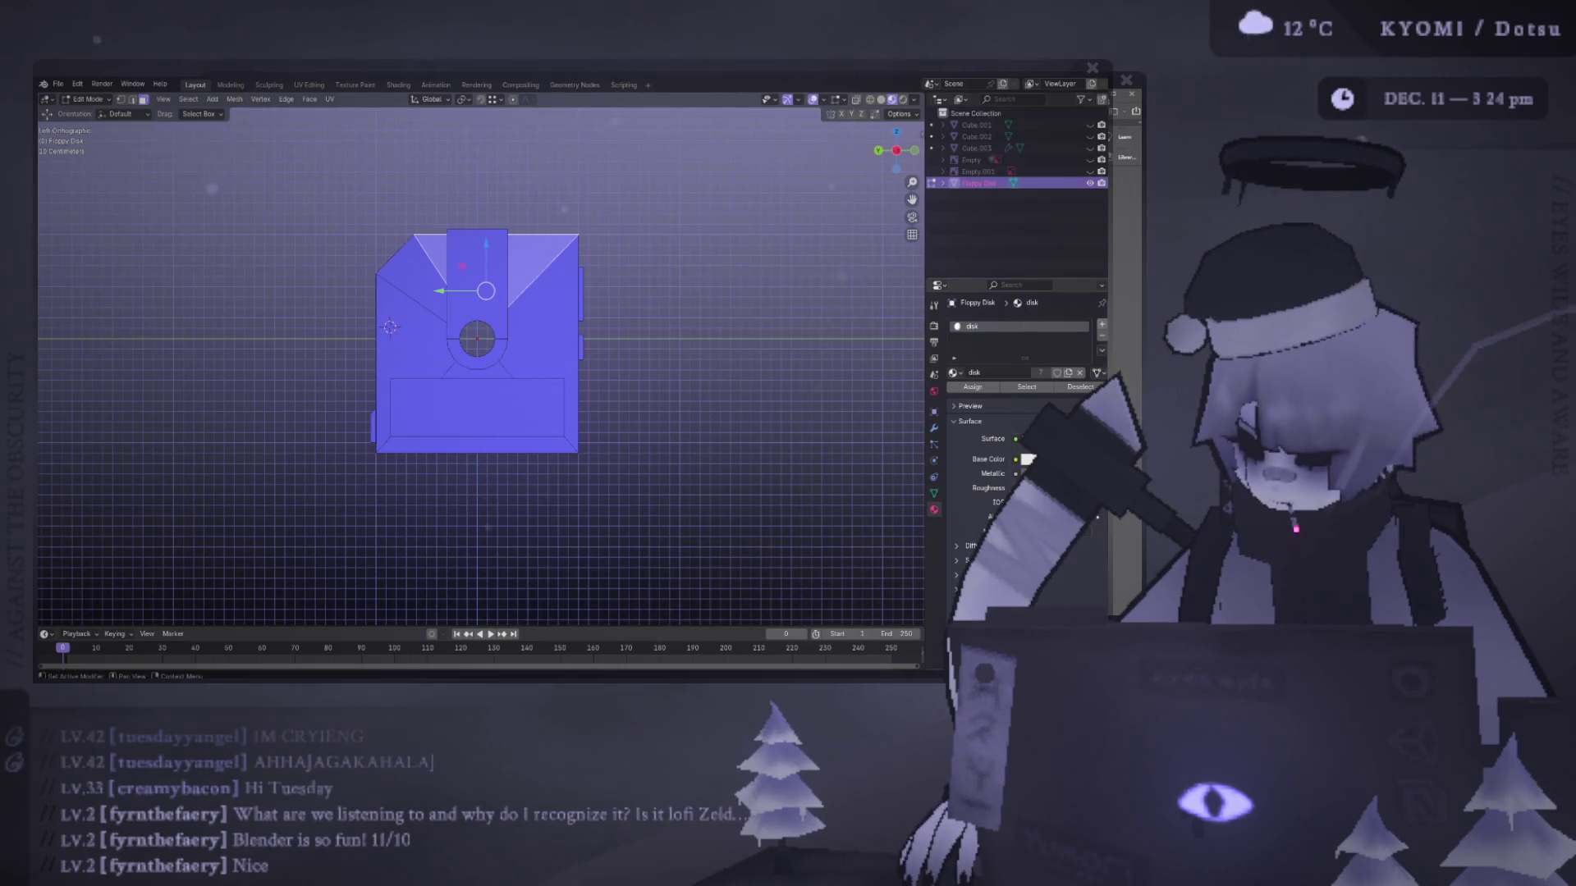
click(1102, 324)
click(1020, 394)
double_click(981, 337)
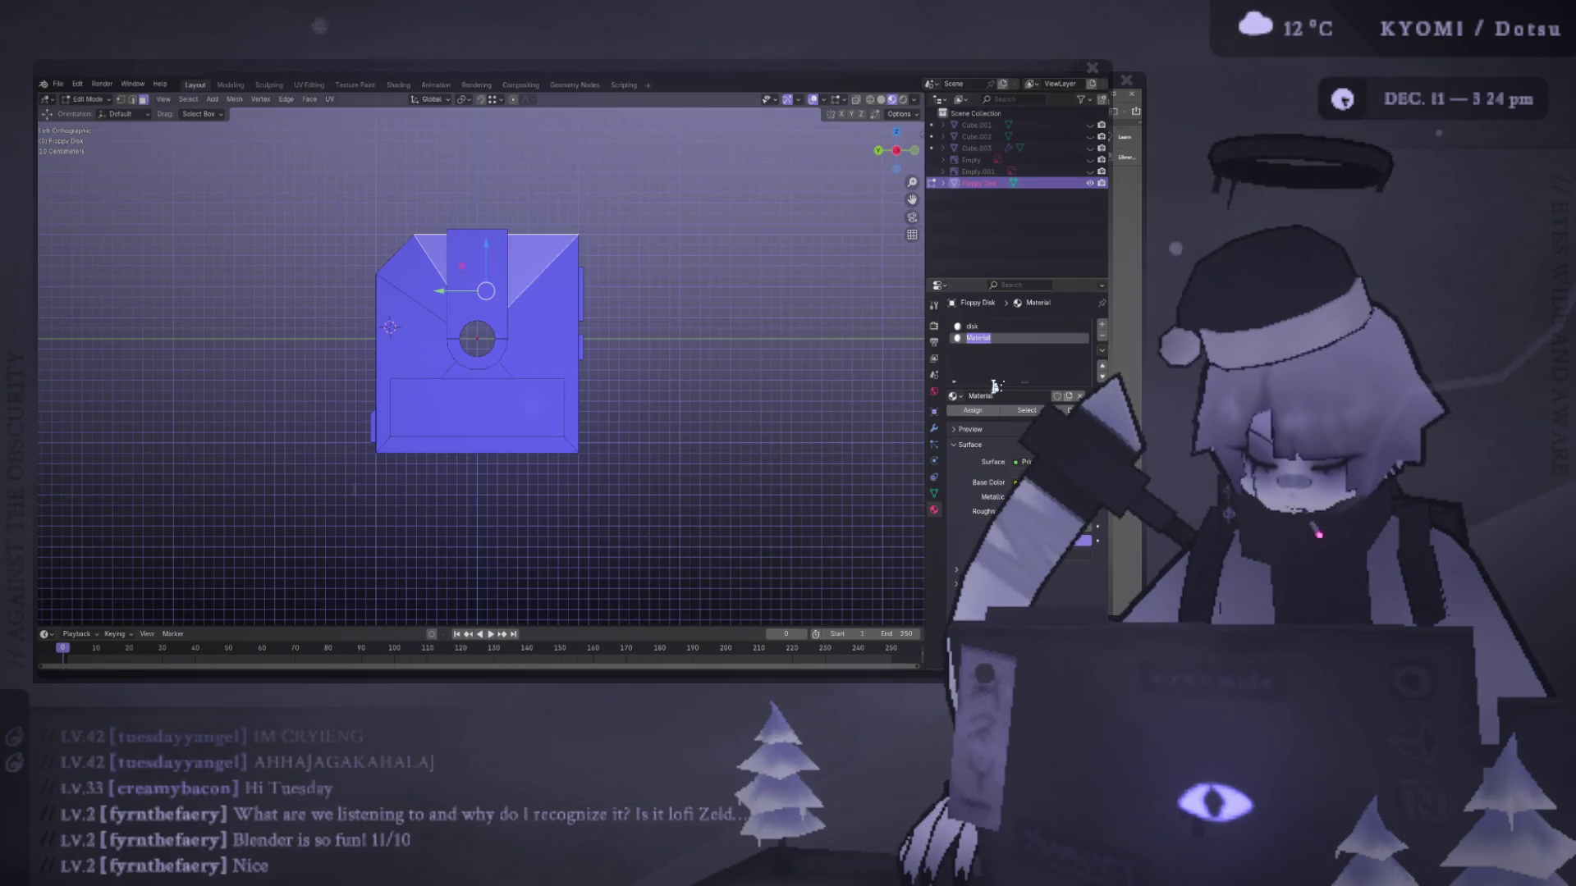
text(game)
key(Return)
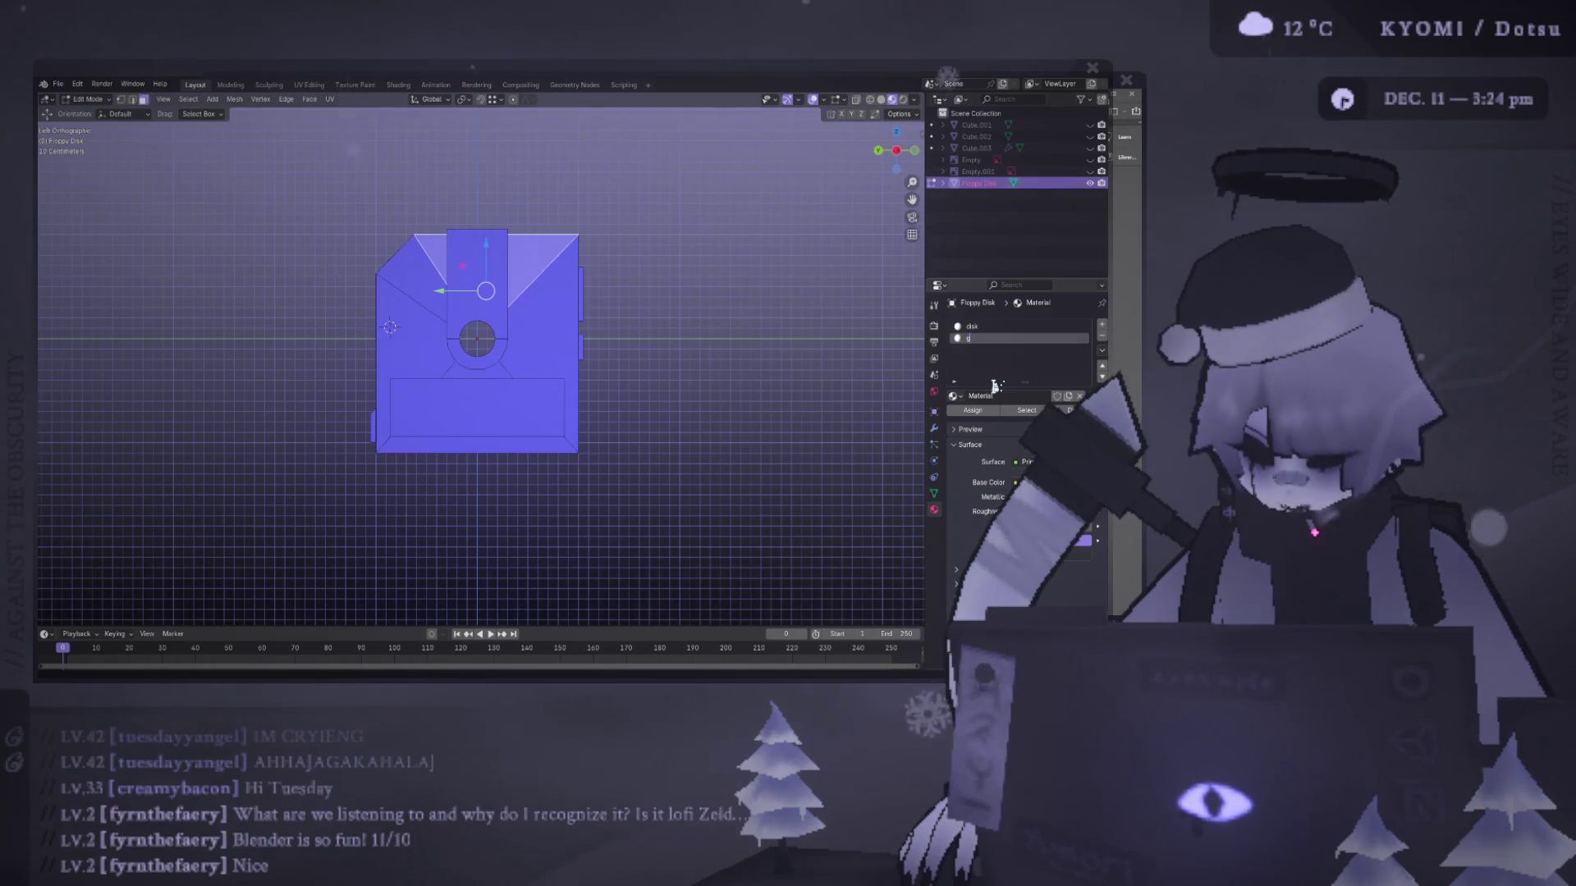
middle_drag(459, 296, 534, 291)
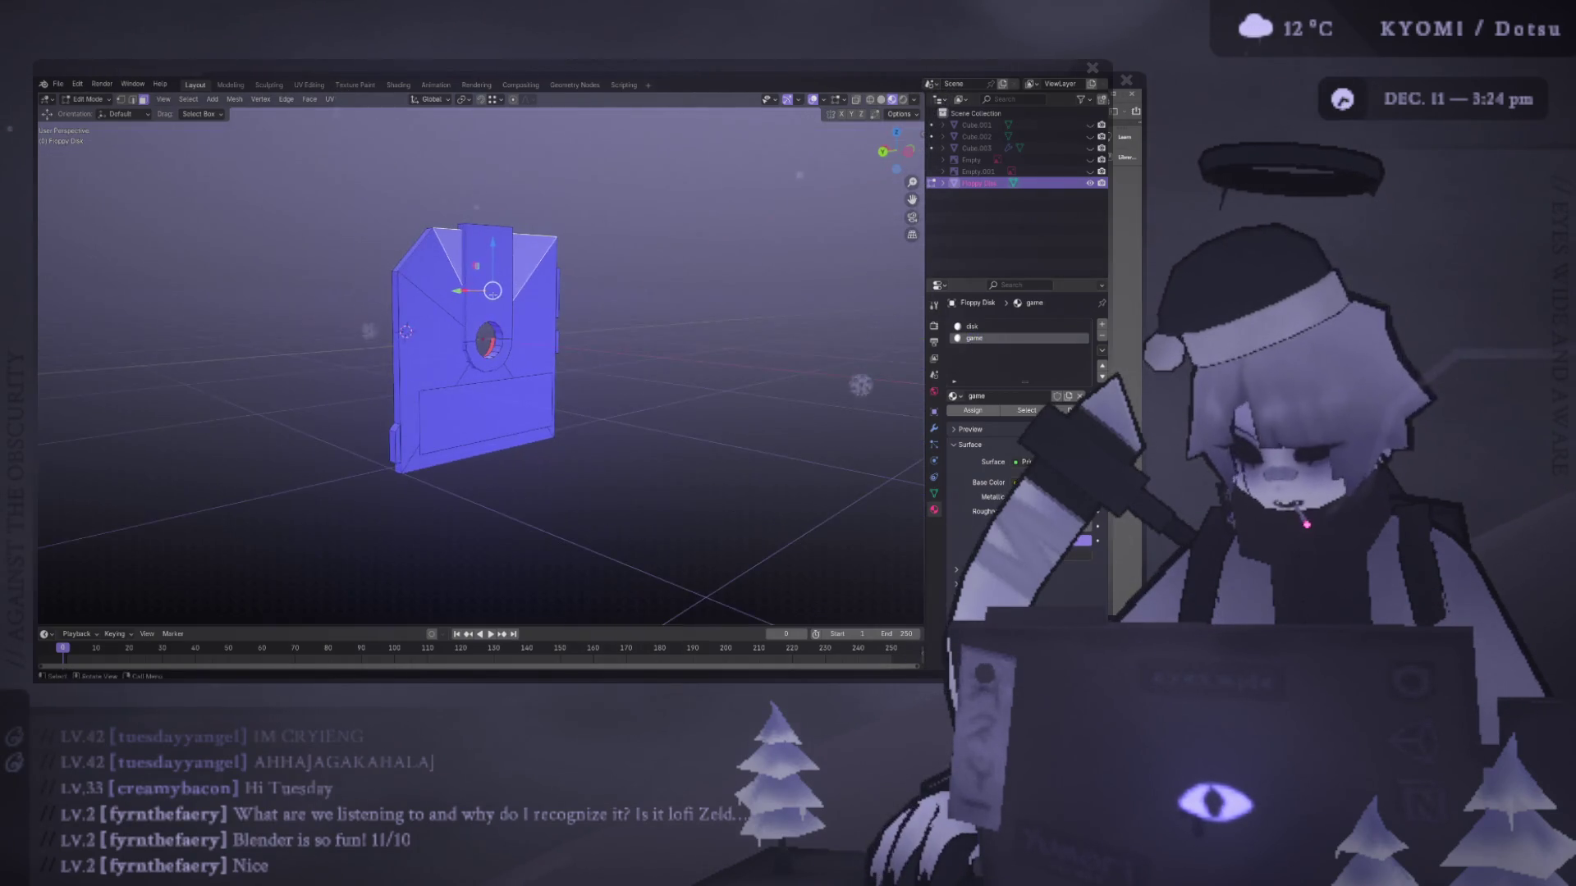
- Select all the linked shutter and label faces of the floppy disk in Edit Mode
key(ctrl+l)
shift+click(488, 410)
middle_drag(488, 410, 479, 271)
ctrl+click(488, 393)
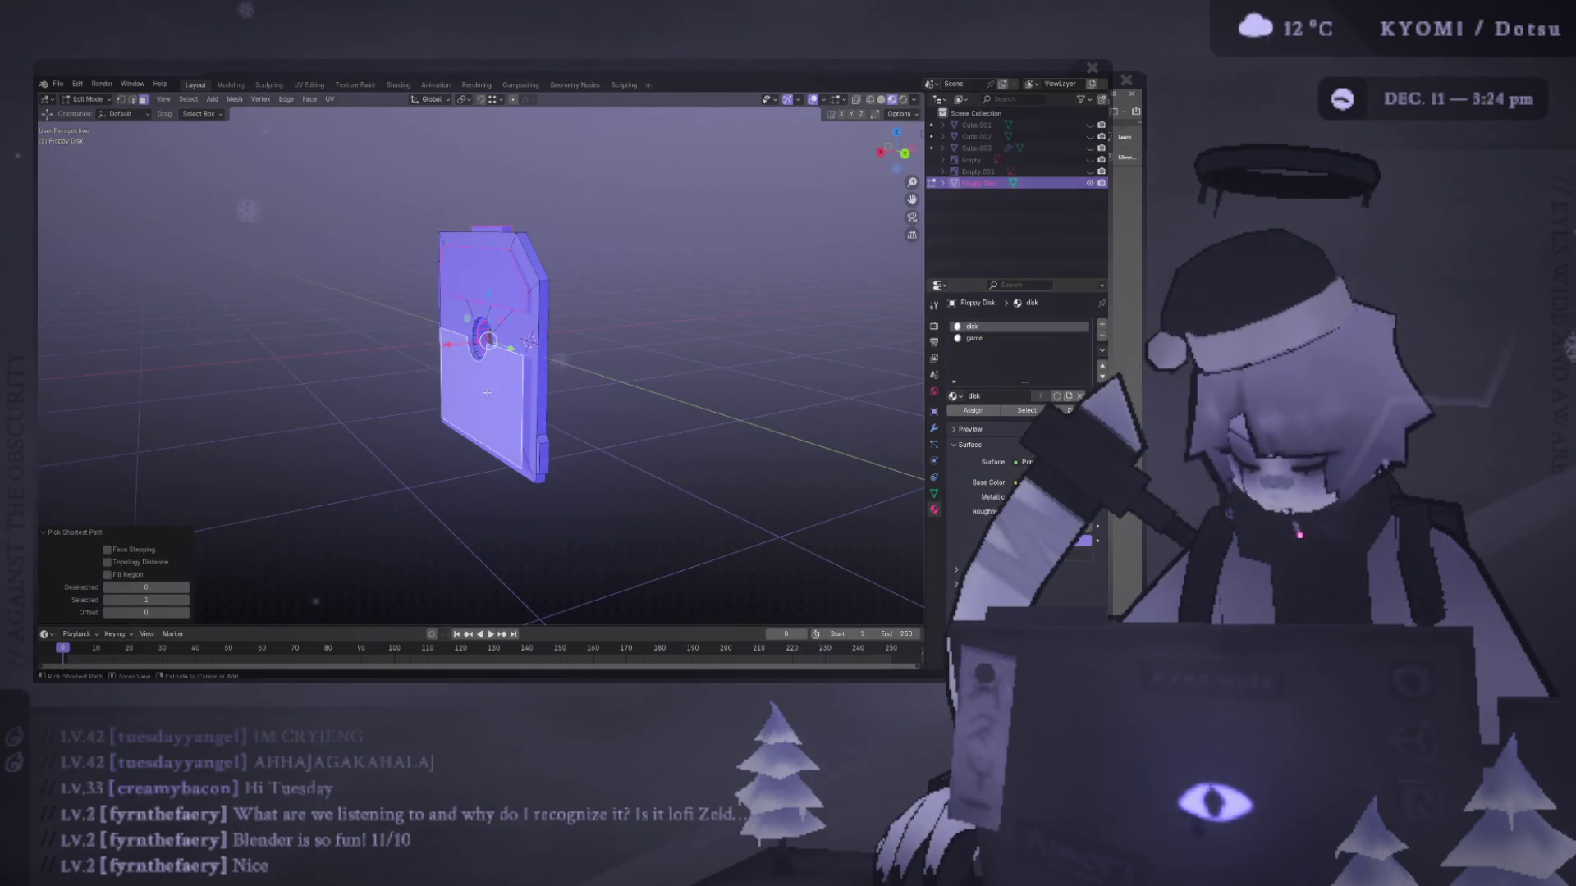
middle_drag(487, 394, 439, 393)
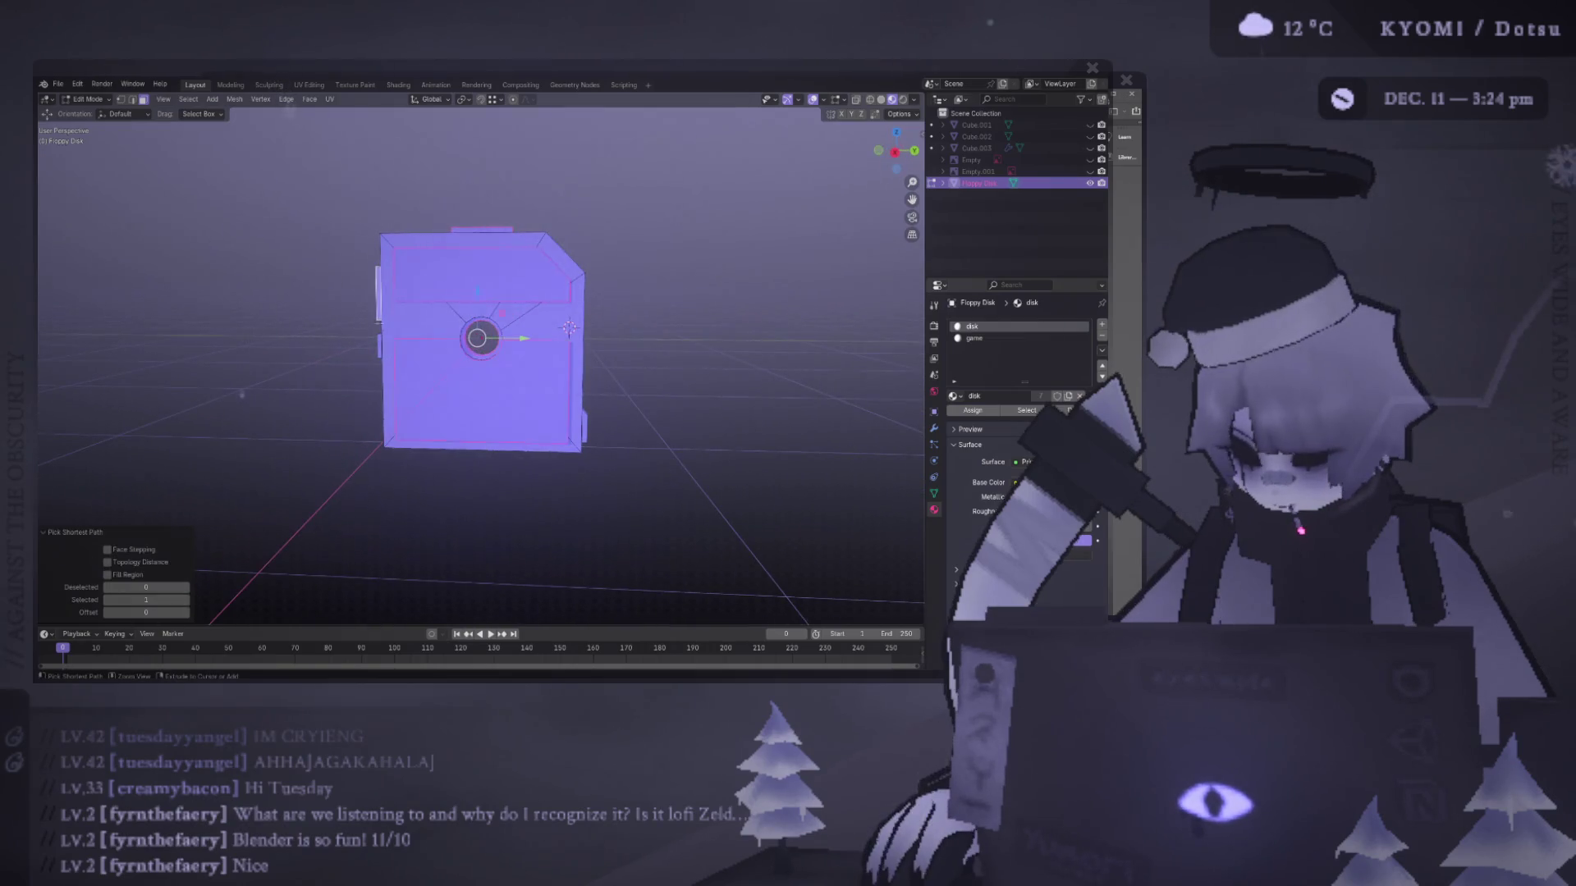
key(ctrl+l)
key(ctrl+KP_1)
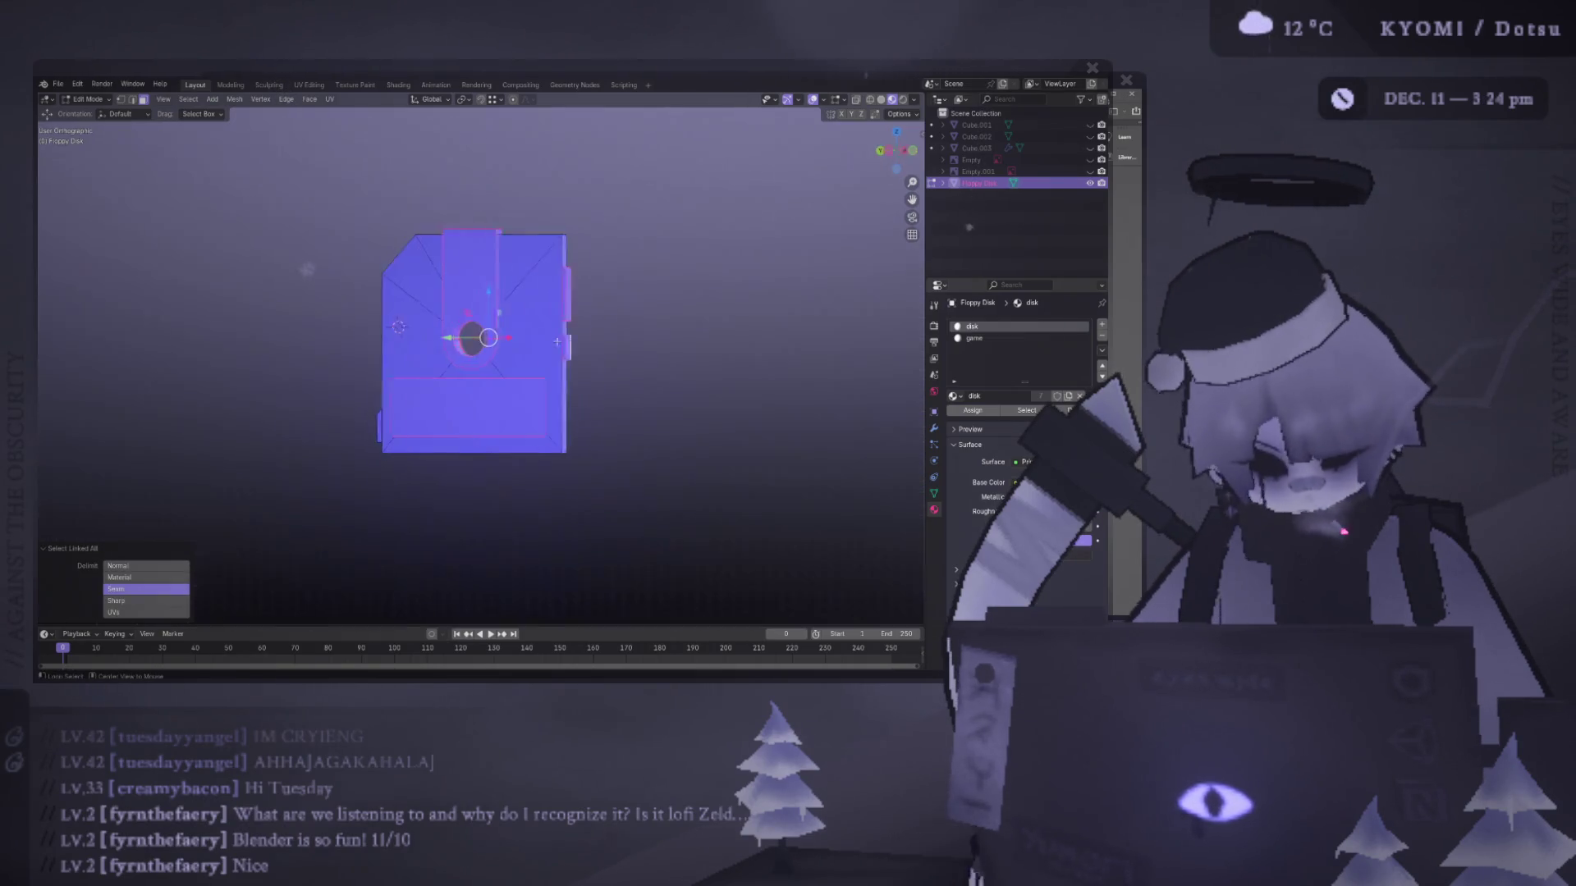
key(ctrl+KP_3)
- Assign the game material to the selected faces and set its Base Color to dark blue
click(973, 410)
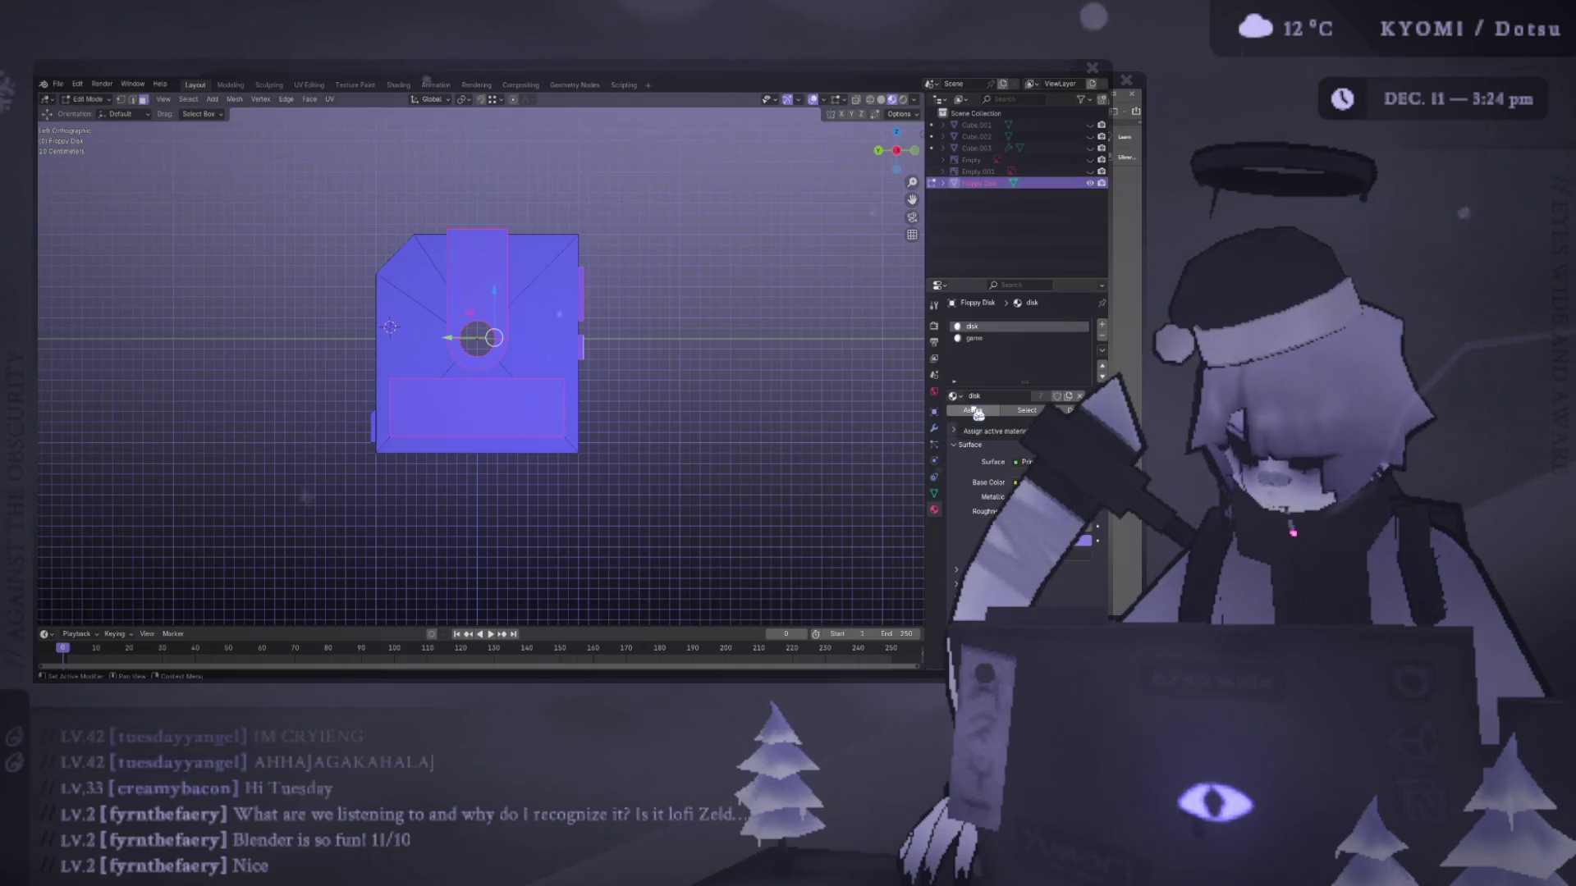
click(975, 339)
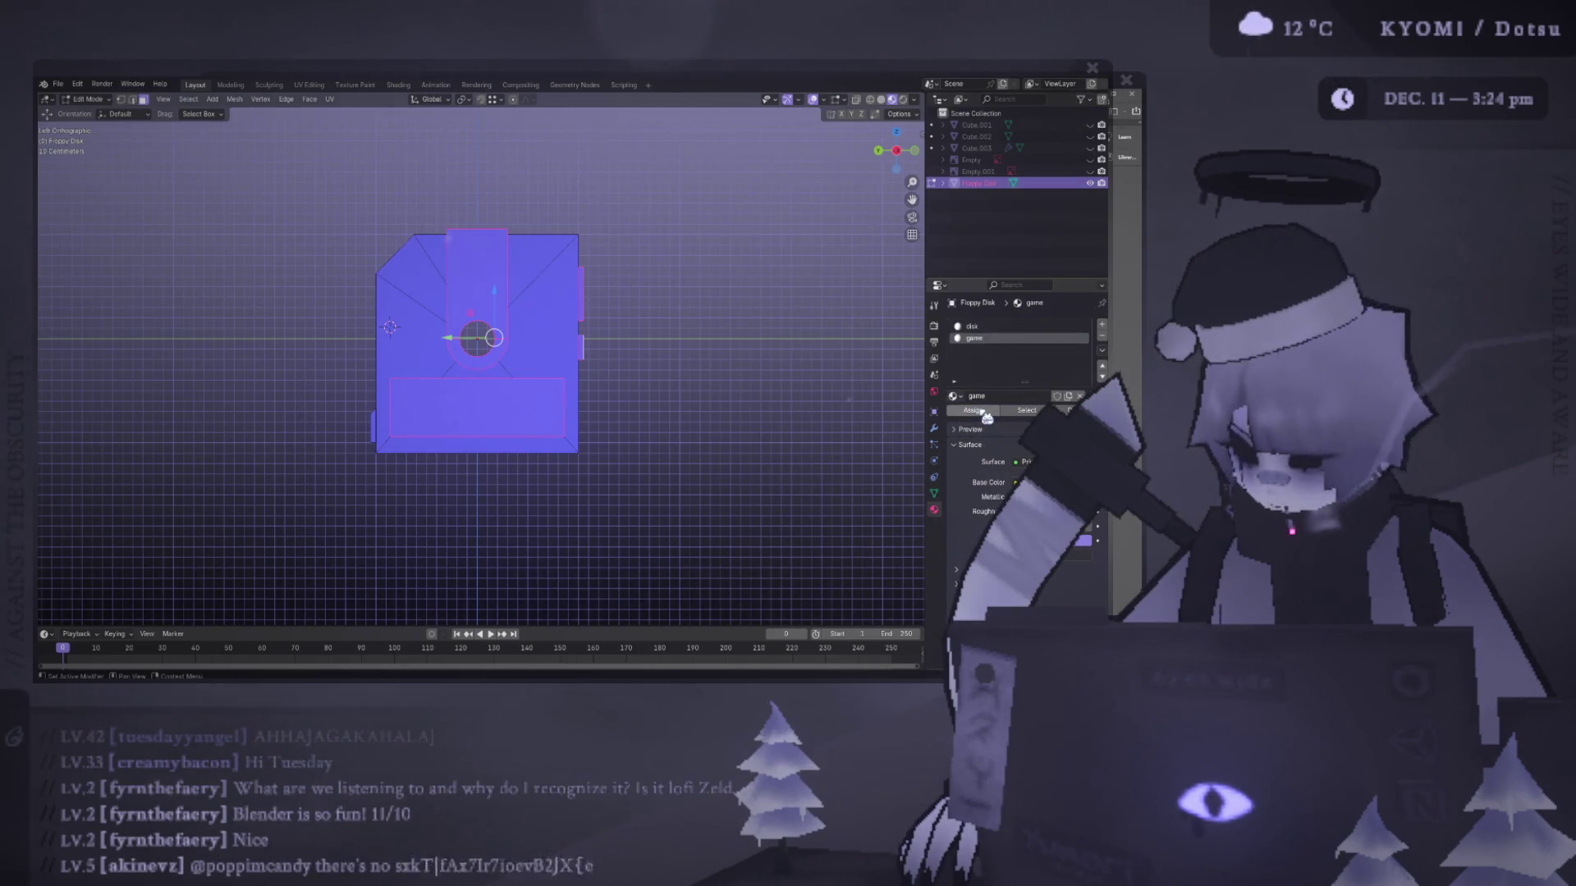
click(1034, 483)
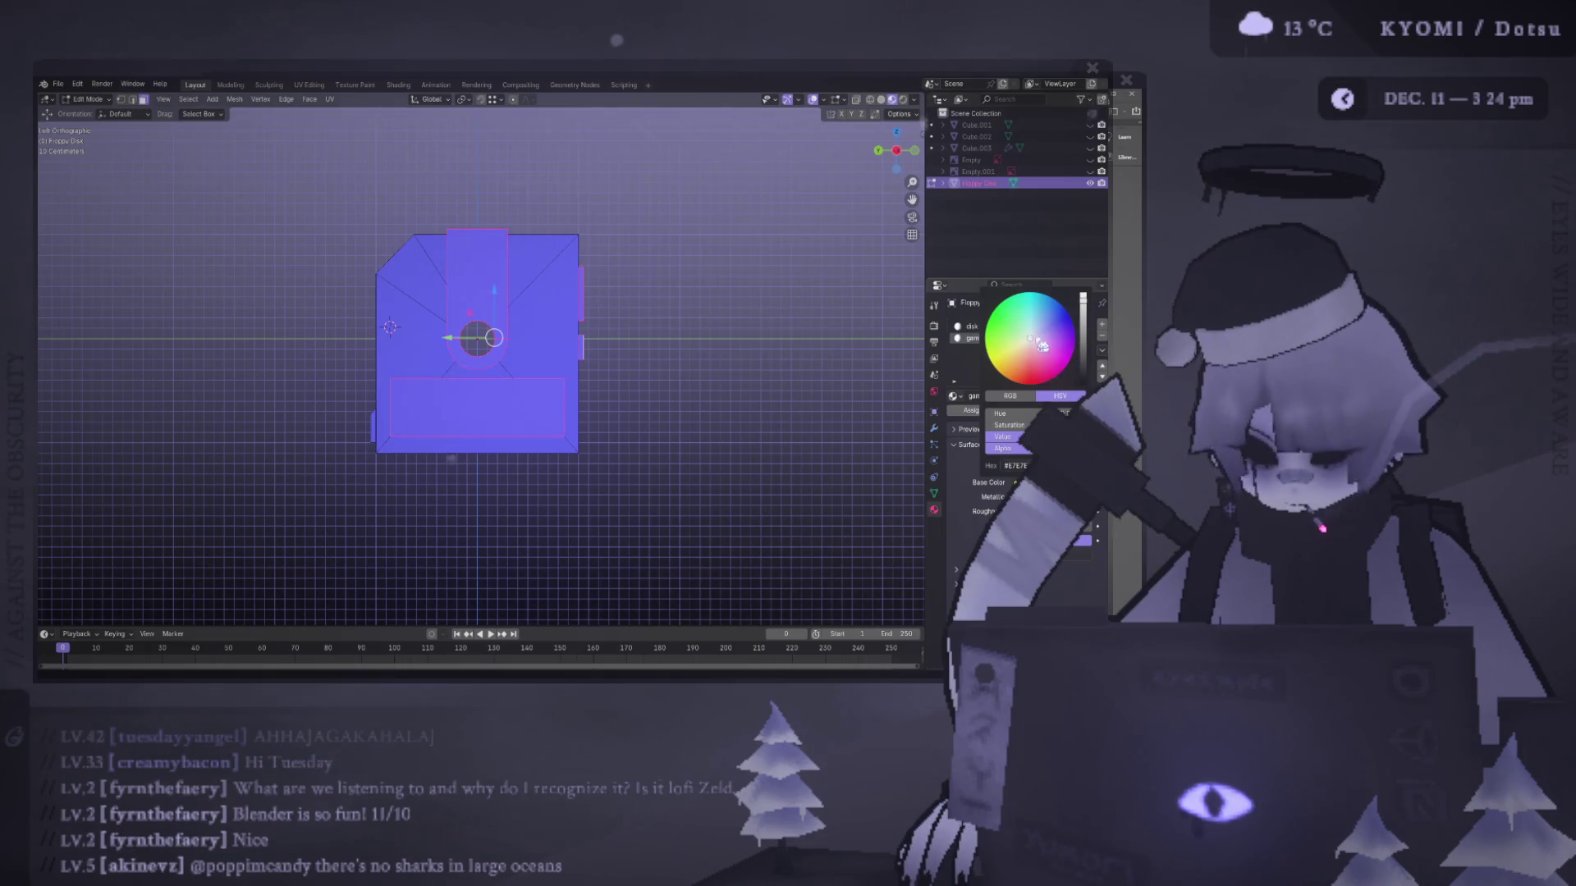
click(1064, 317)
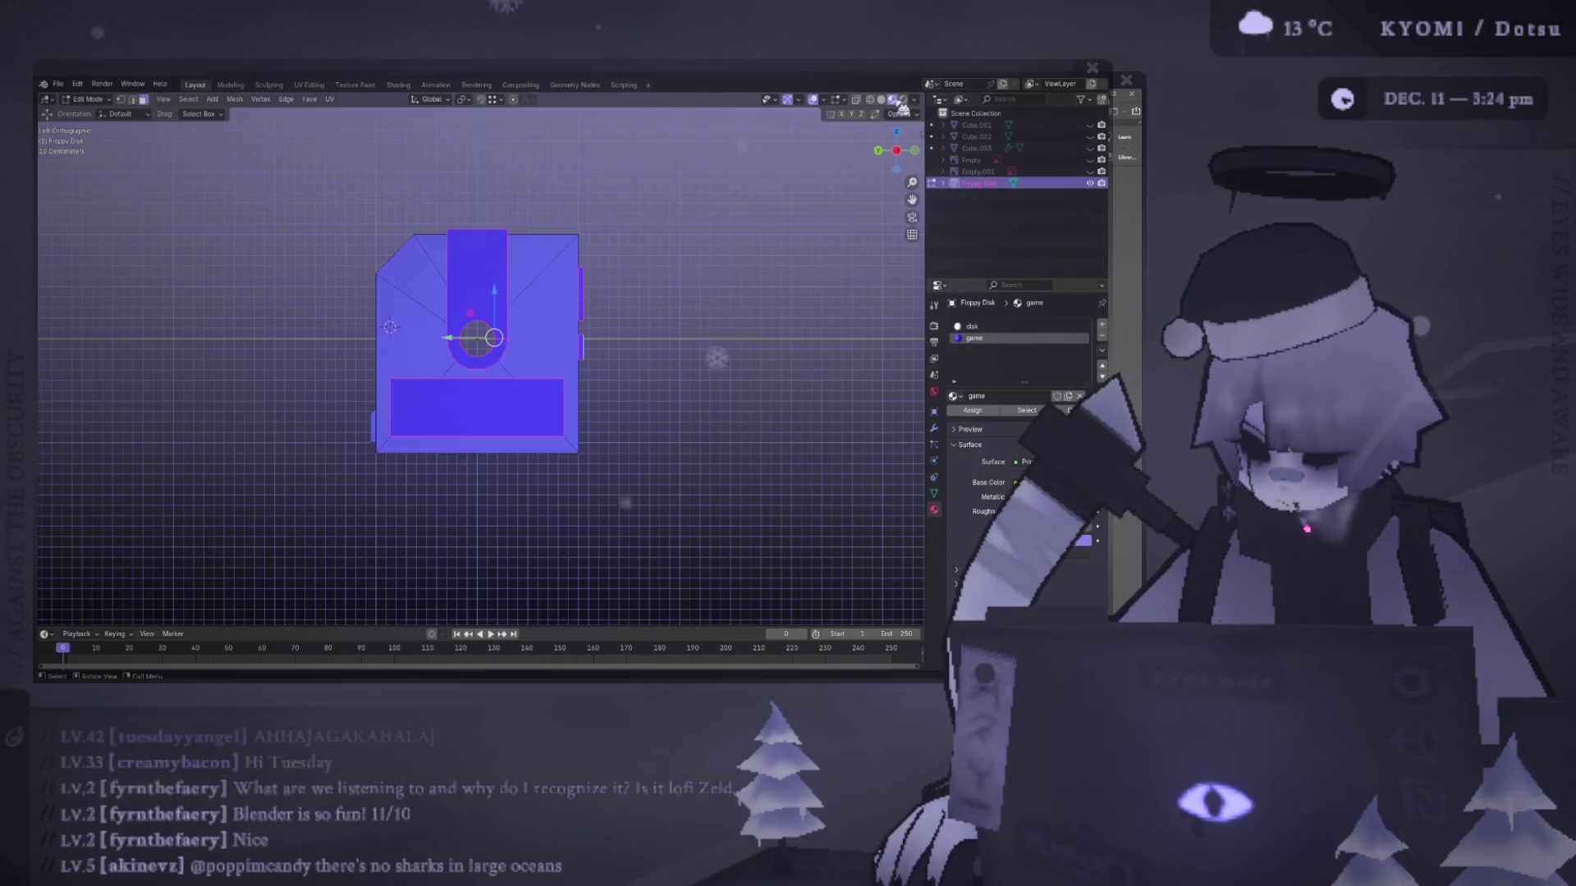
key(Tab)
- Change the game material's Base Color from blue to red, checking it in Material Preview
click(1026, 475)
click(1027, 359)
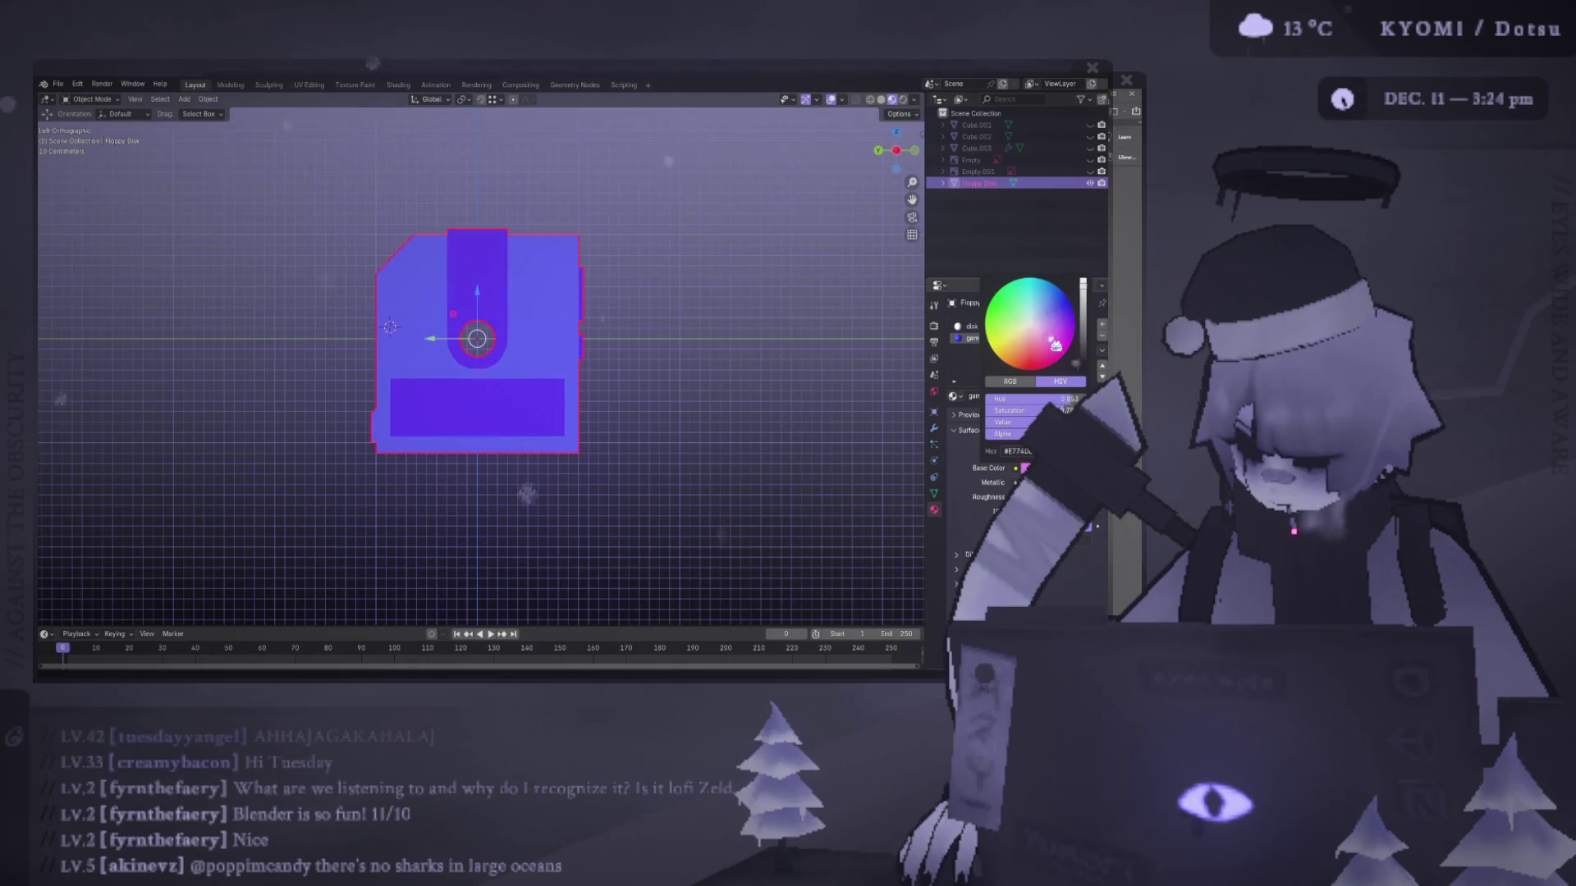
mouse_move(574, 287)
middle_down()
mouse_move(527, 288)
mouse_move(478, 342)
mouse_move(457, 341)
mouse_move(914, 358)
middle_up()
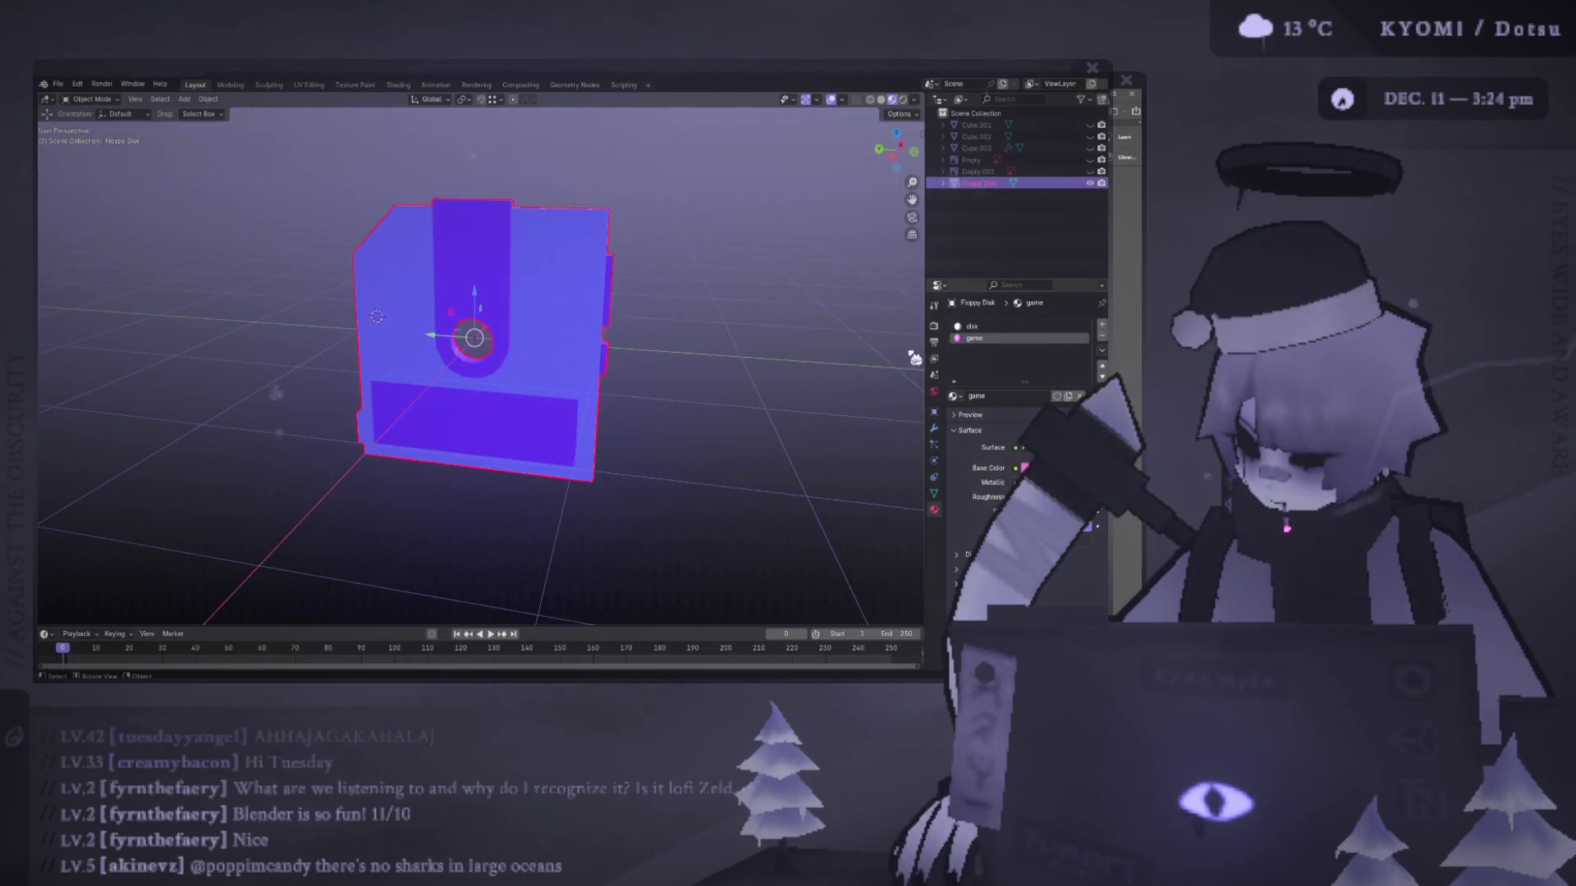
click(1025, 468)
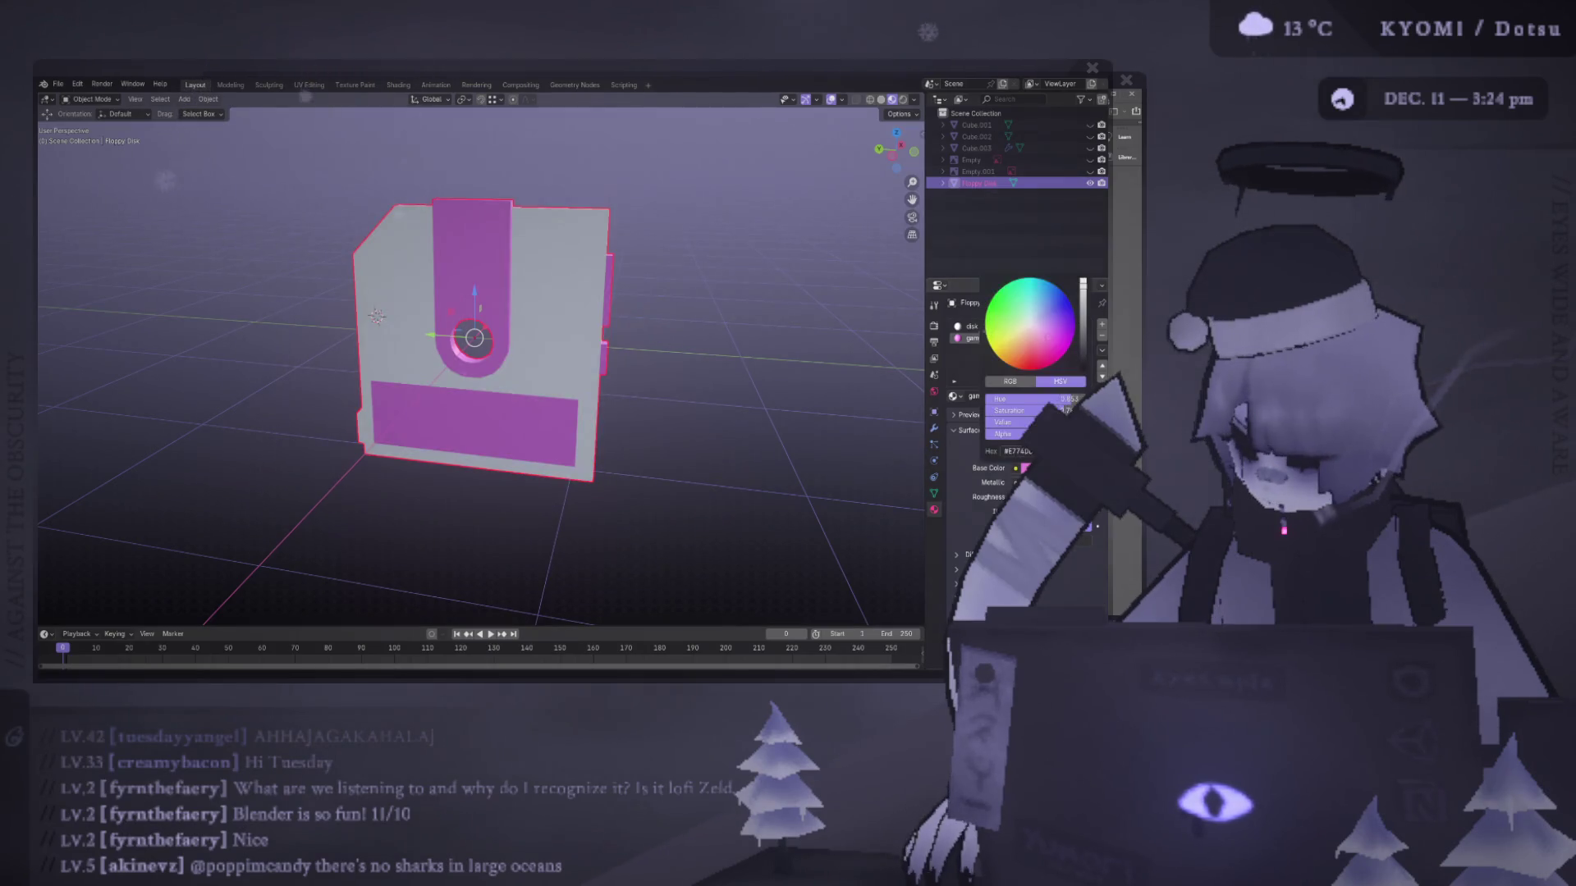
drag(1042, 329, 1063, 305)
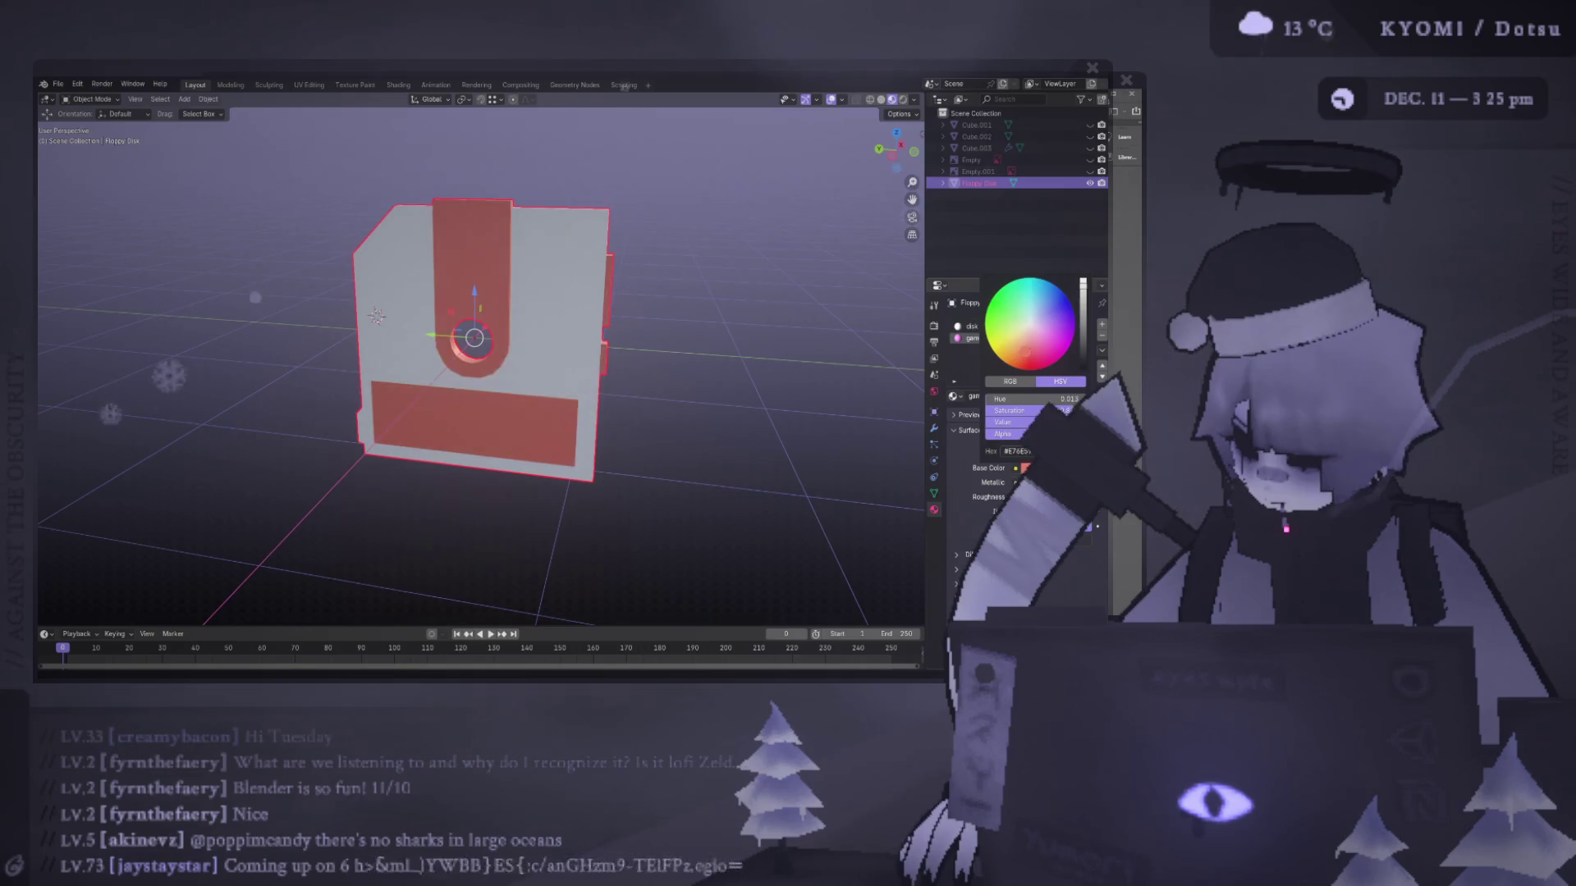
mouse_move(632, 347)
middle_down()
mouse_move(338, 327)
mouse_move(377, 334)
middle_up()
- Set the disk material's Base Color to a near-black for the disk body
key(Tab)
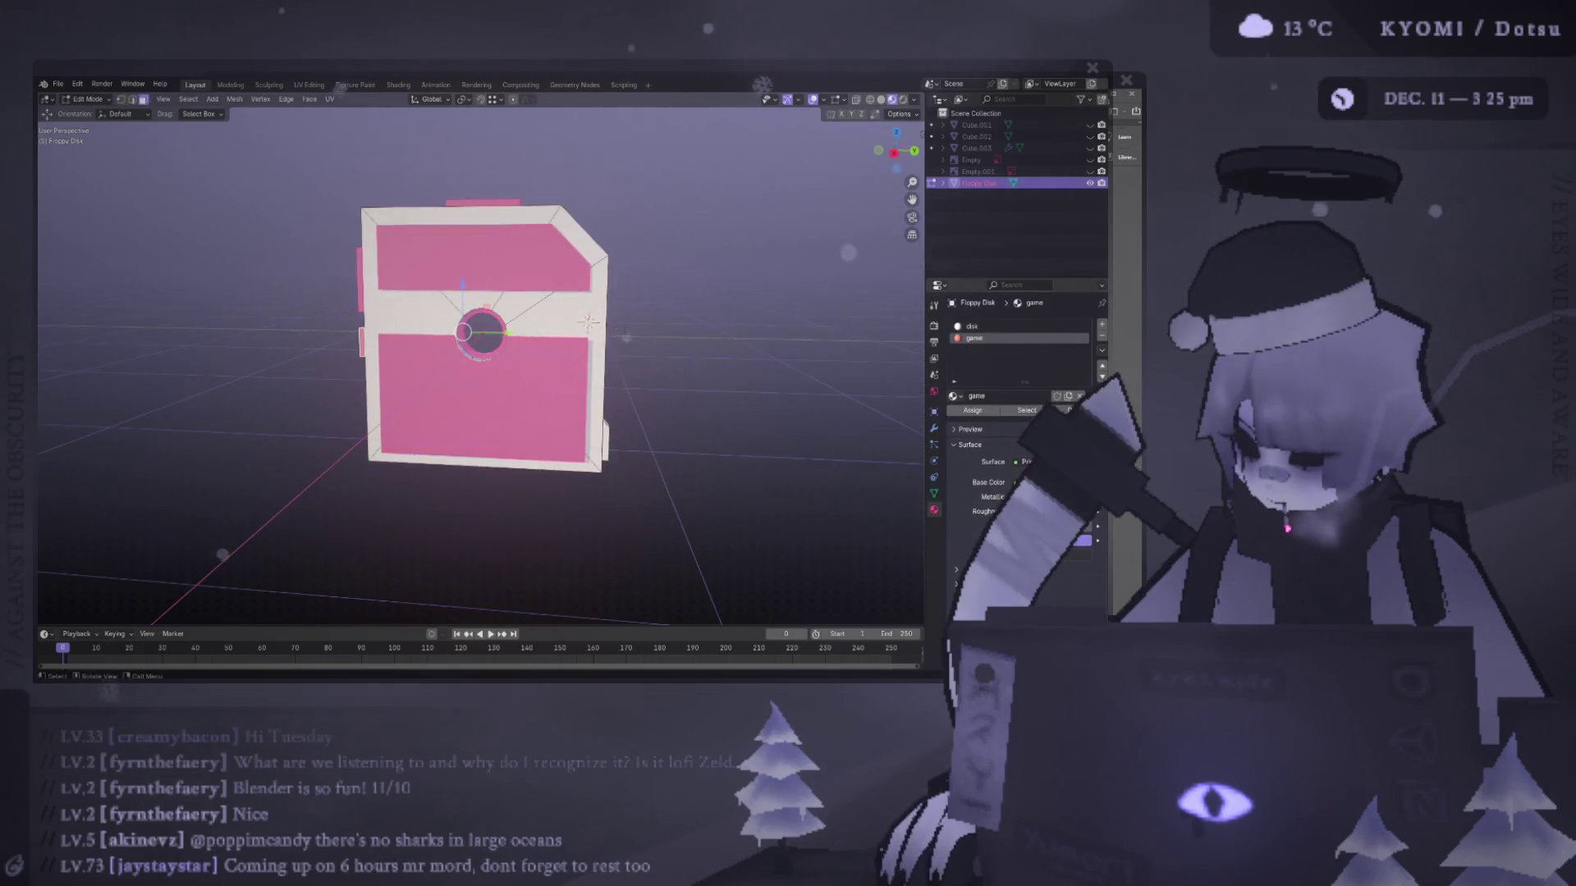
click(972, 327)
click(1038, 482)
mouse_move(1057, 366)
mouse_down()
mouse_move(1083, 345)
mouse_move(1089, 387)
mouse_move(1084, 376)
mouse_up()
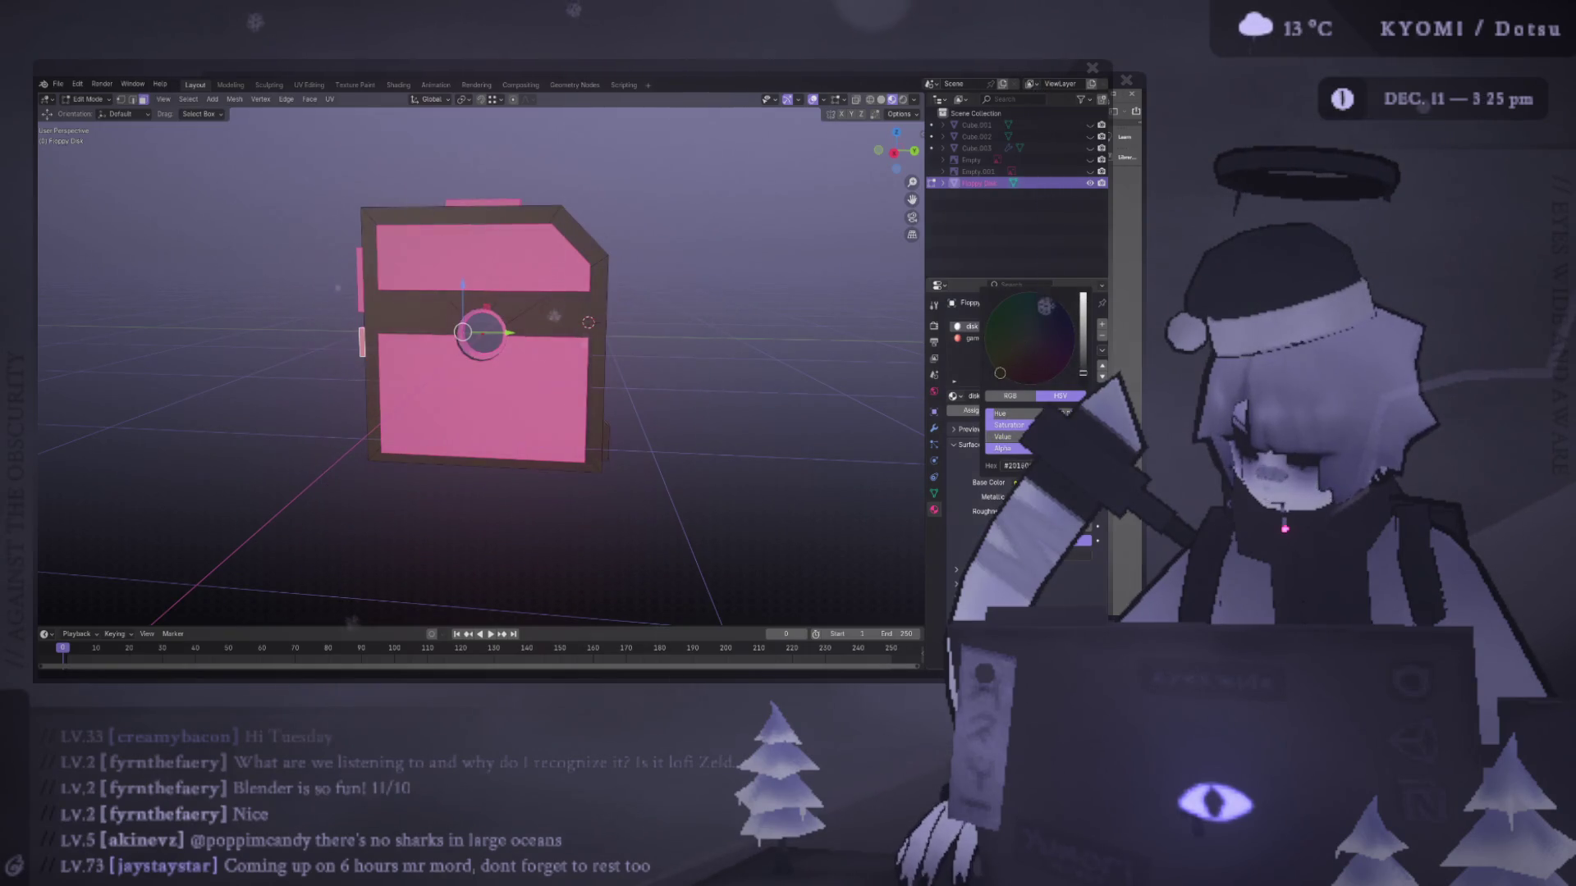
click(1039, 337)
drag(1048, 353, 1048, 338)
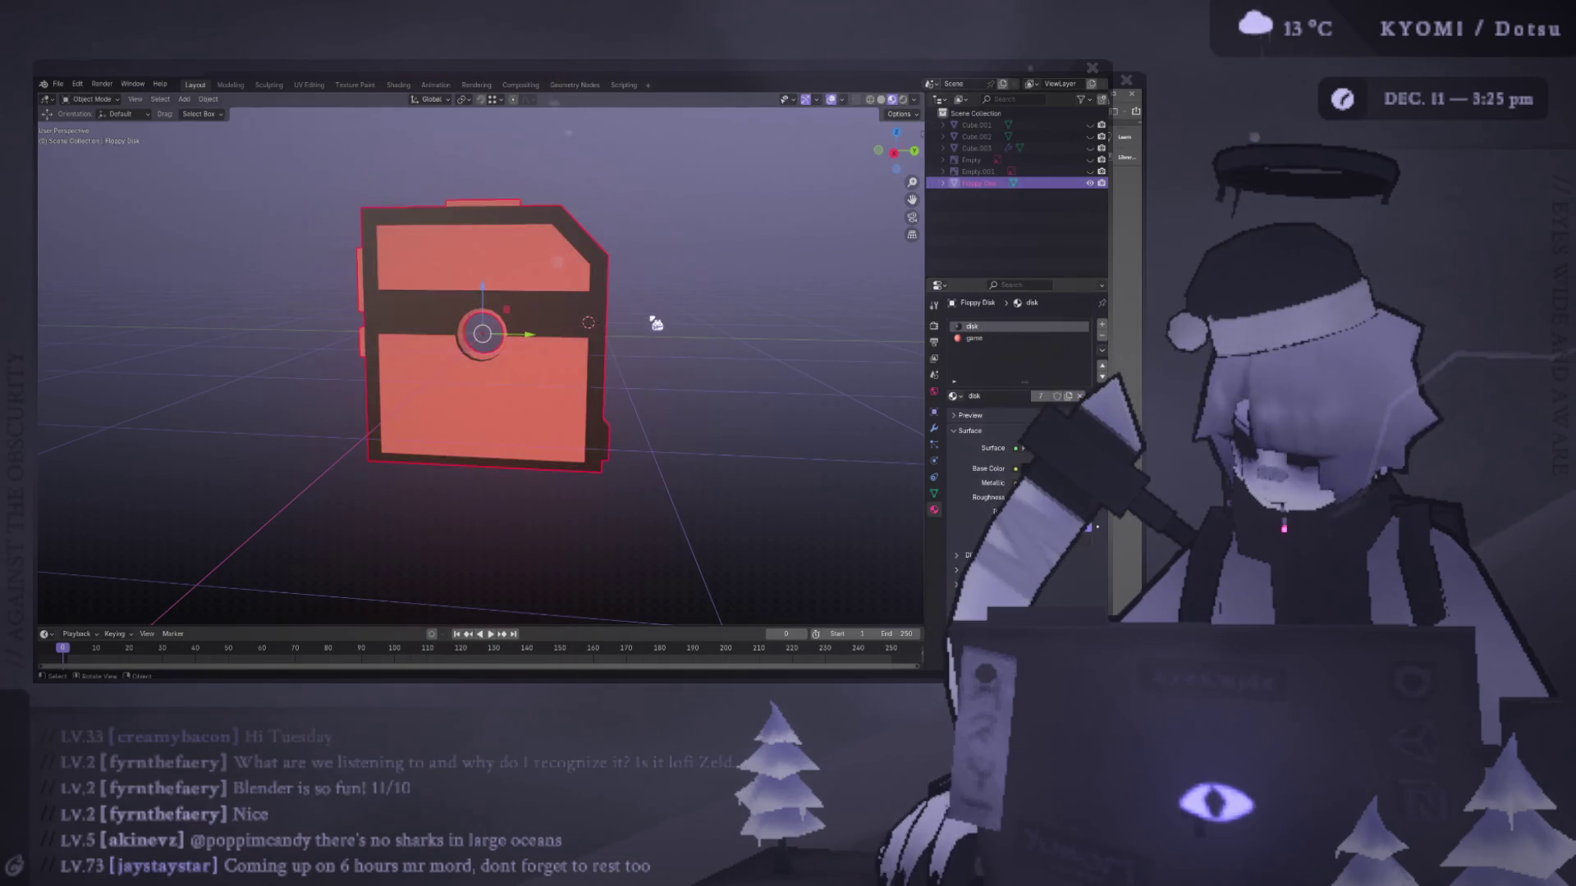
key(Tab)
scroll(668, 324, down, 3)
mouse_move(628, 321)
middle_down()
mouse_move(317, 310)
mouse_move(541, 303)
mouse_move(626, 333)
mouse_move(584, 352)
mouse_move(492, 345)
mouse_move(517, 414)
mouse_move(427, 385)
mouse_move(295, 394)
mouse_move(750, 423)
mouse_move(908, 415)
mouse_move(156, 422)
middle_up()
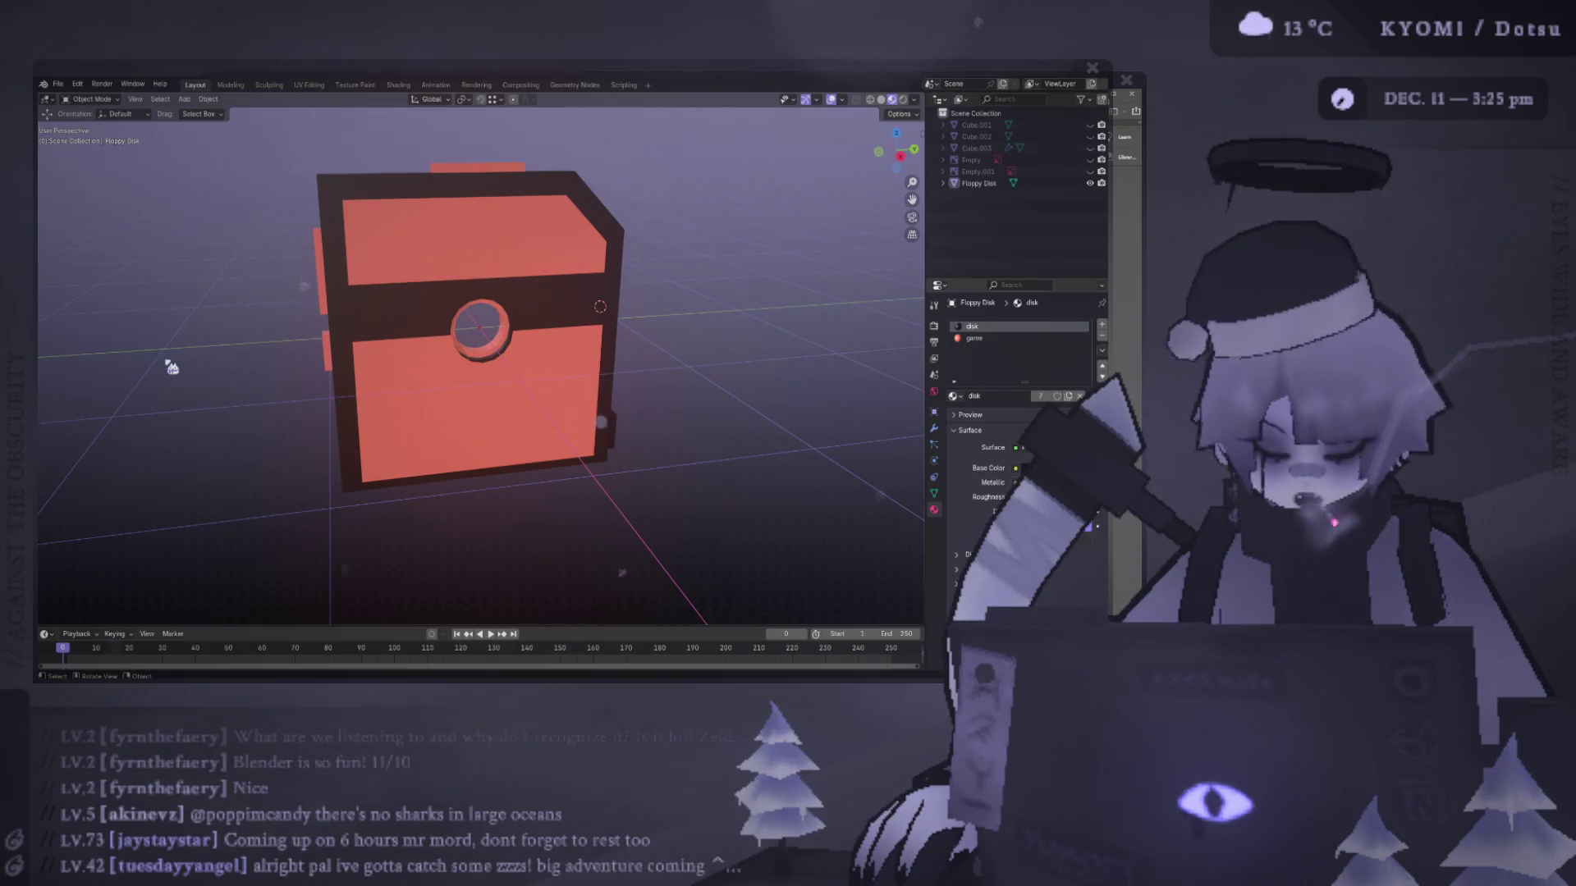
mouse_move(172, 367)
middle_down()
mouse_move(317, 380)
mouse_move(668, 317)
mouse_move(596, 490)
mouse_move(528, 352)
mouse_move(352, 430)
middle_up()
scroll(414, 408, up, 3)
click(413, 408)
scroll(410, 411, up, 2)
key(Tab)
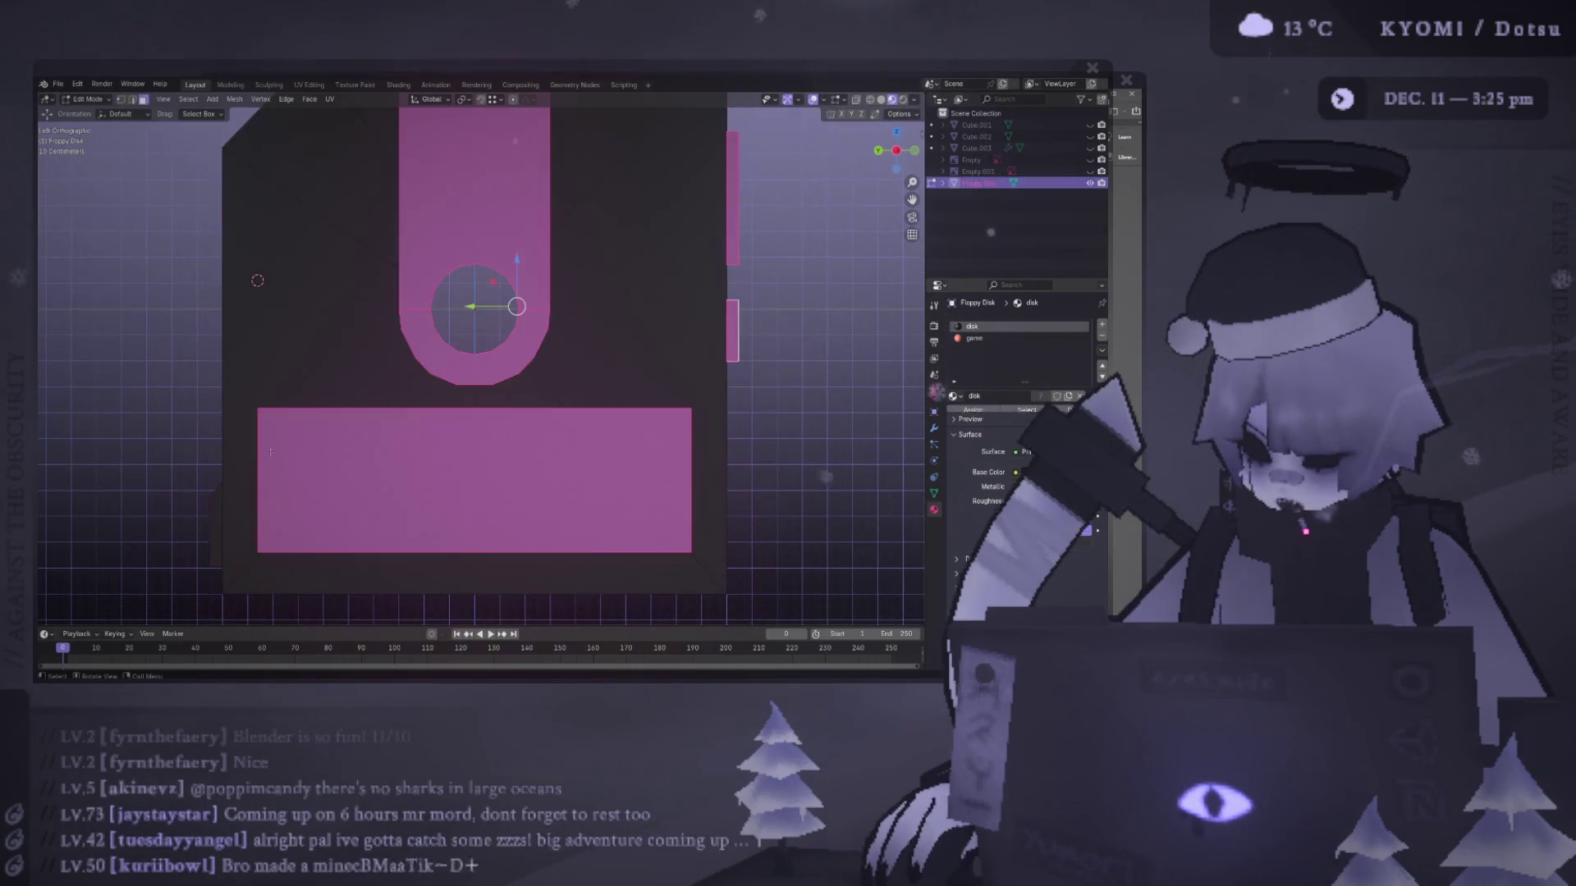
scroll(413, 437, up, 2)
scroll(395, 441, down, 4)
mouse_move(395, 441)
middle_down()
mouse_move(369, 456)
mouse_move(608, 426)
mouse_move(626, 451)
mouse_move(605, 400)
mouse_move(211, 394)
mouse_move(133, 436)
middle_up()
key(Tab)
scroll(495, 408, up, 5)
click(495, 407)
mouse_move(495, 408)
middle_down()
mouse_move(468, 348)
mouse_move(404, 386)
mouse_move(446, 210)
mouse_move(472, 271)
mouse_move(460, 312)
mouse_move(509, 328)
middle_up()
click(309, 85)
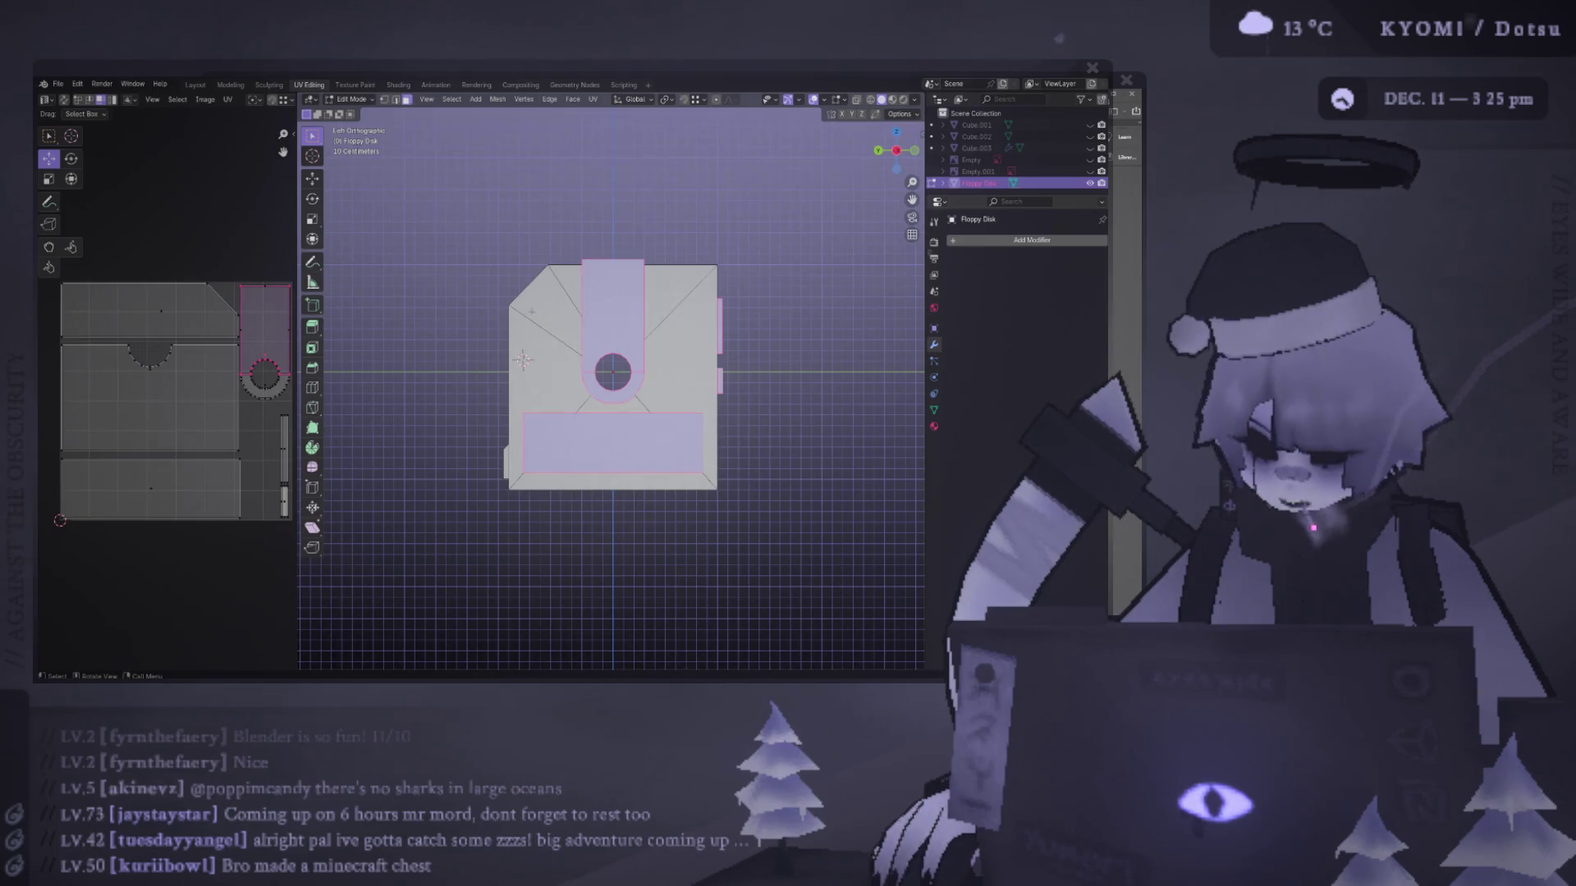
- Select the disk mesh faces linked to its top-left corner piece
scroll(219, 373, down, 1)
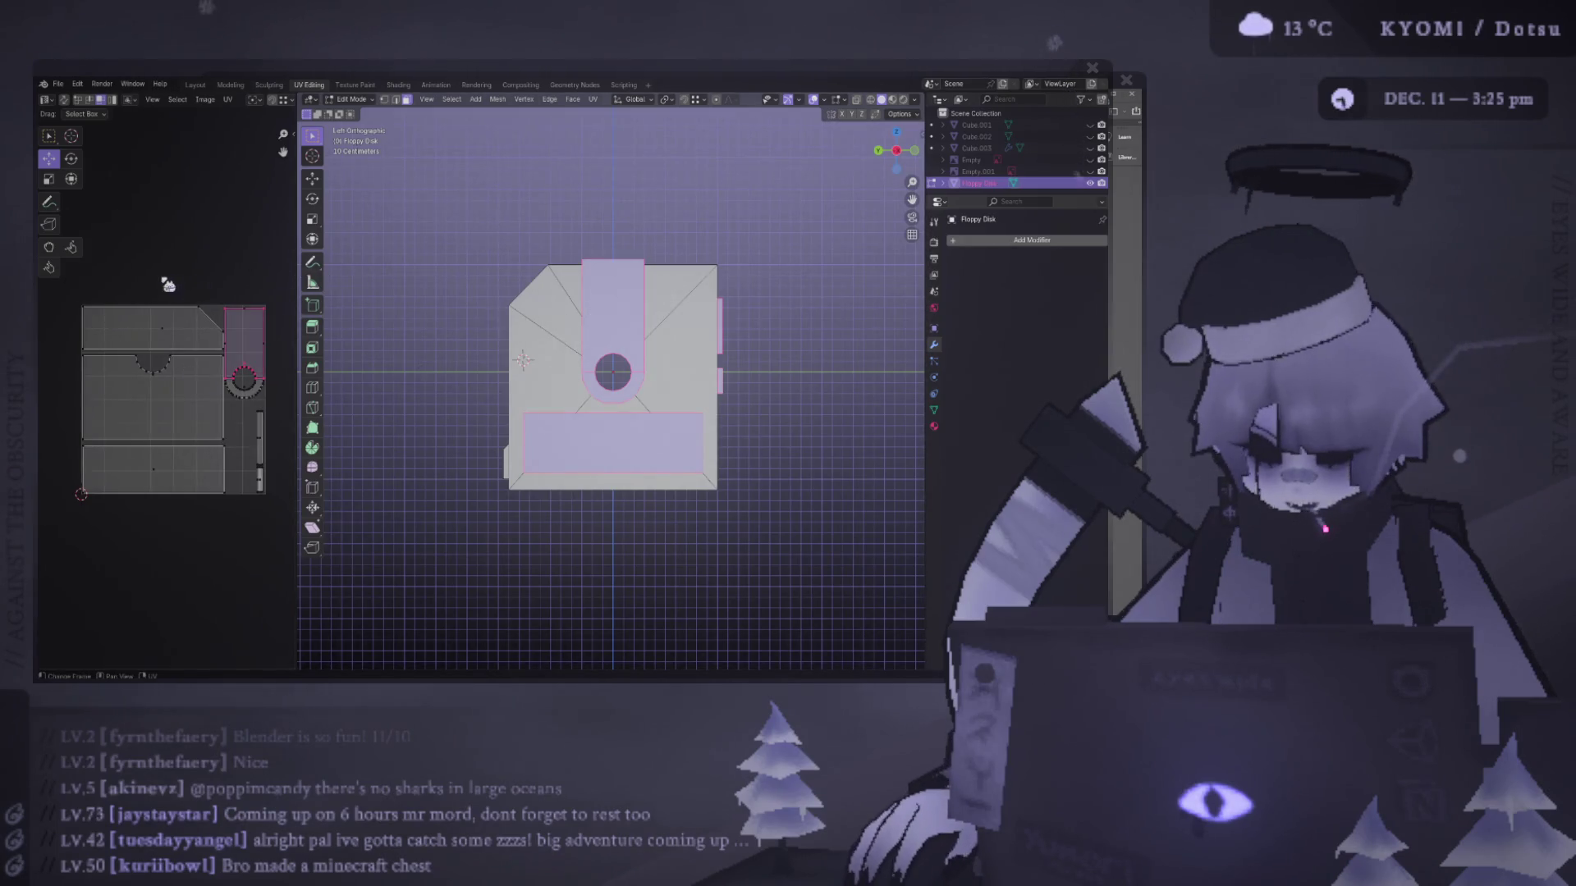
drag(451, 234, 779, 448)
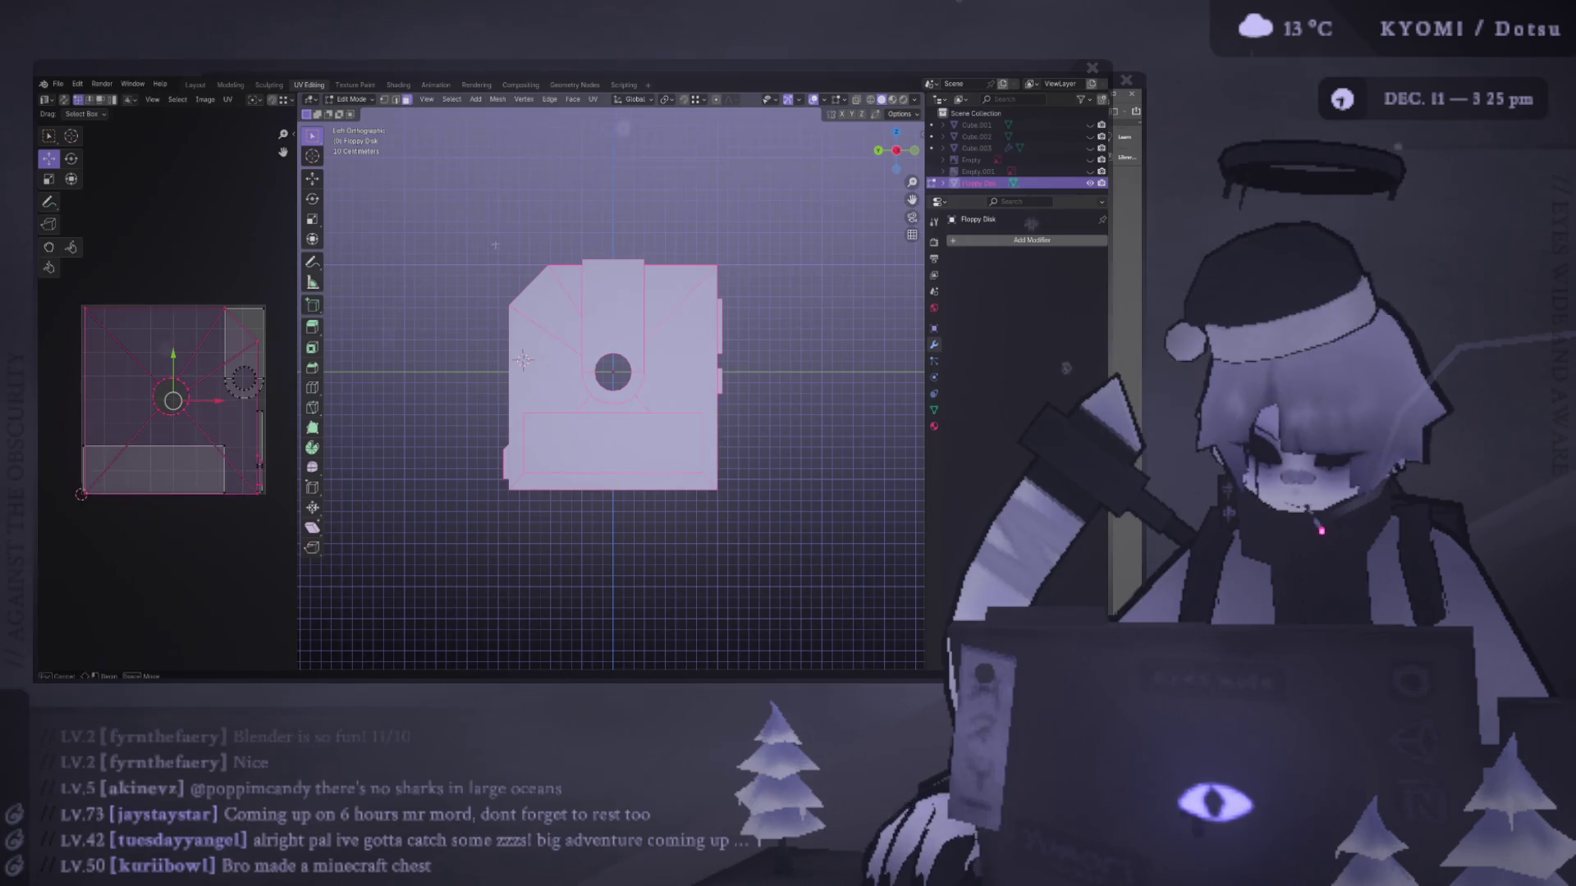
click(570, 307)
key(ctrl+l)
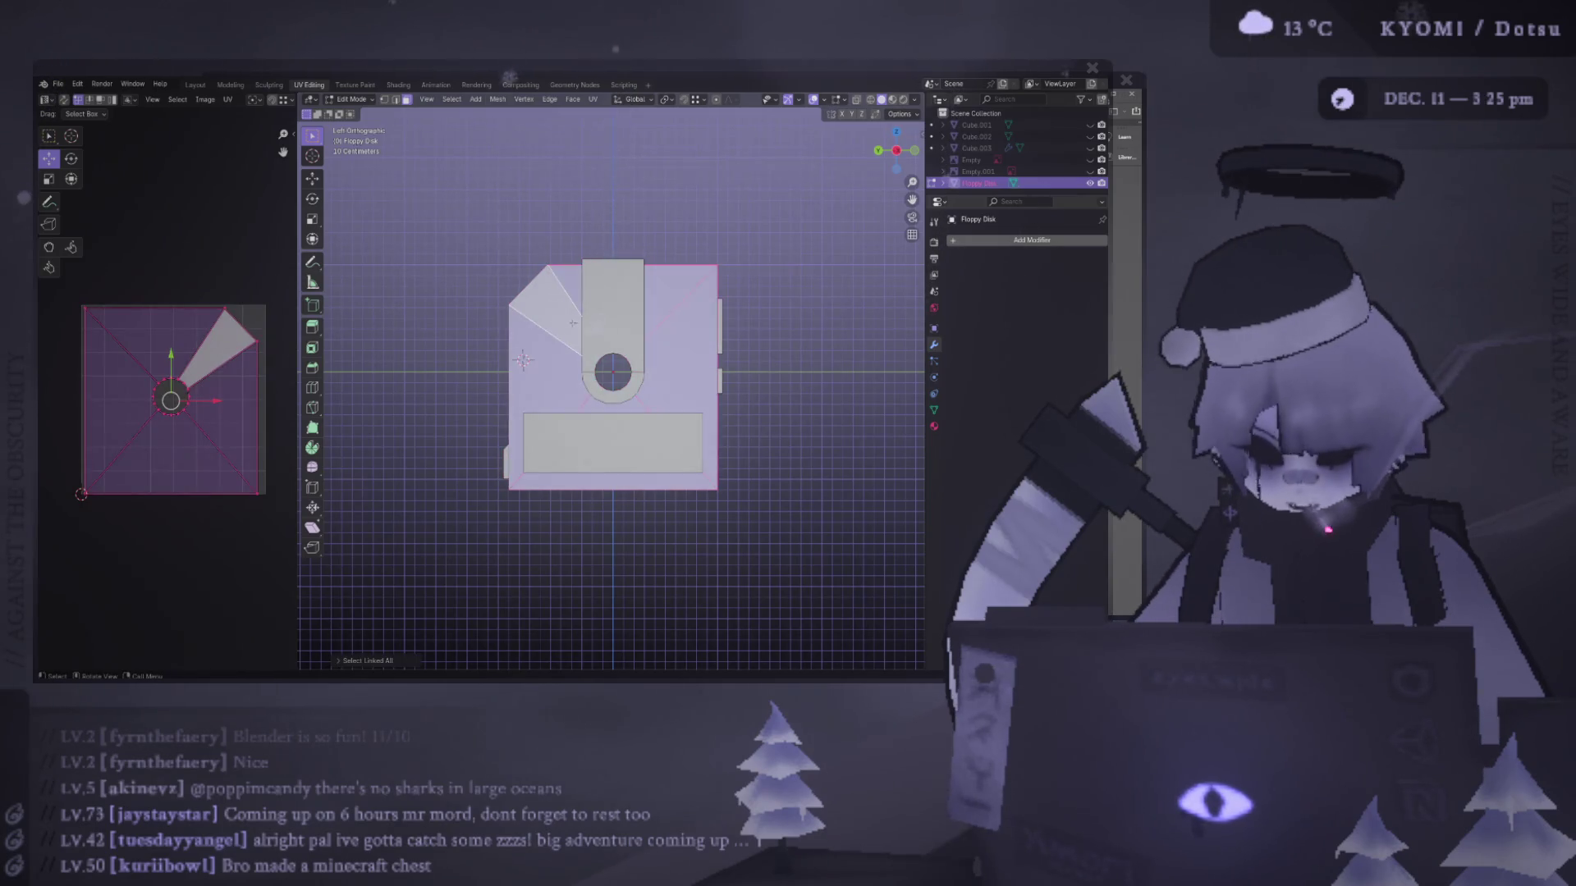
mouse_move(573, 326)
middle_down()
mouse_move(717, 361)
mouse_move(649, 337)
middle_up()
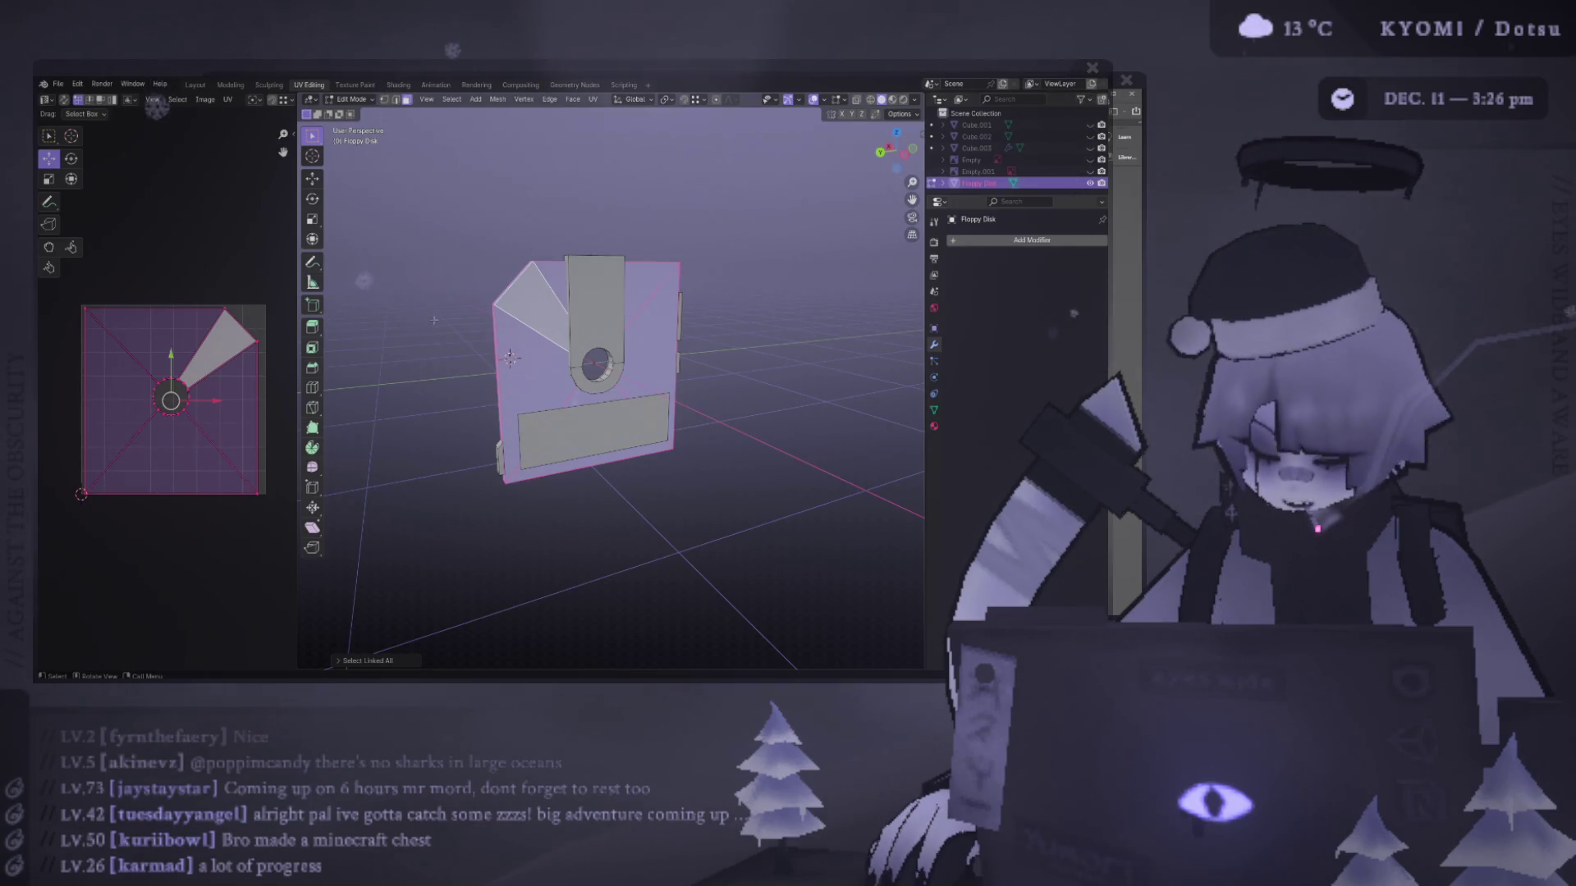
- Box-select the UV islands and move them into place with two small moves
key(b)
drag(100, 305, 78, 277)
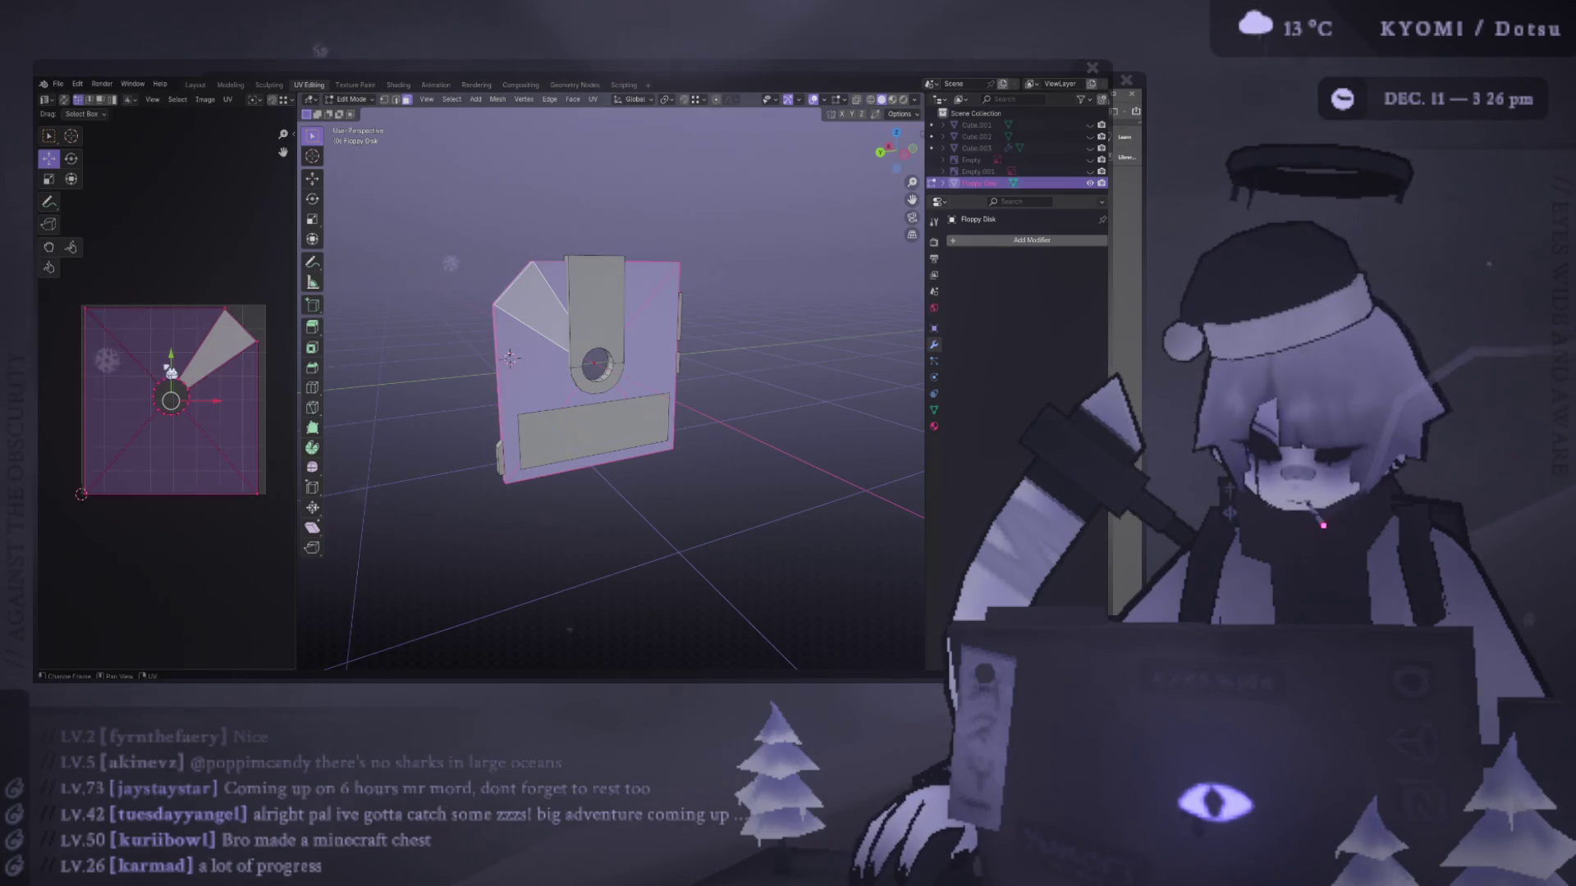
key(g)
click(168, 360)
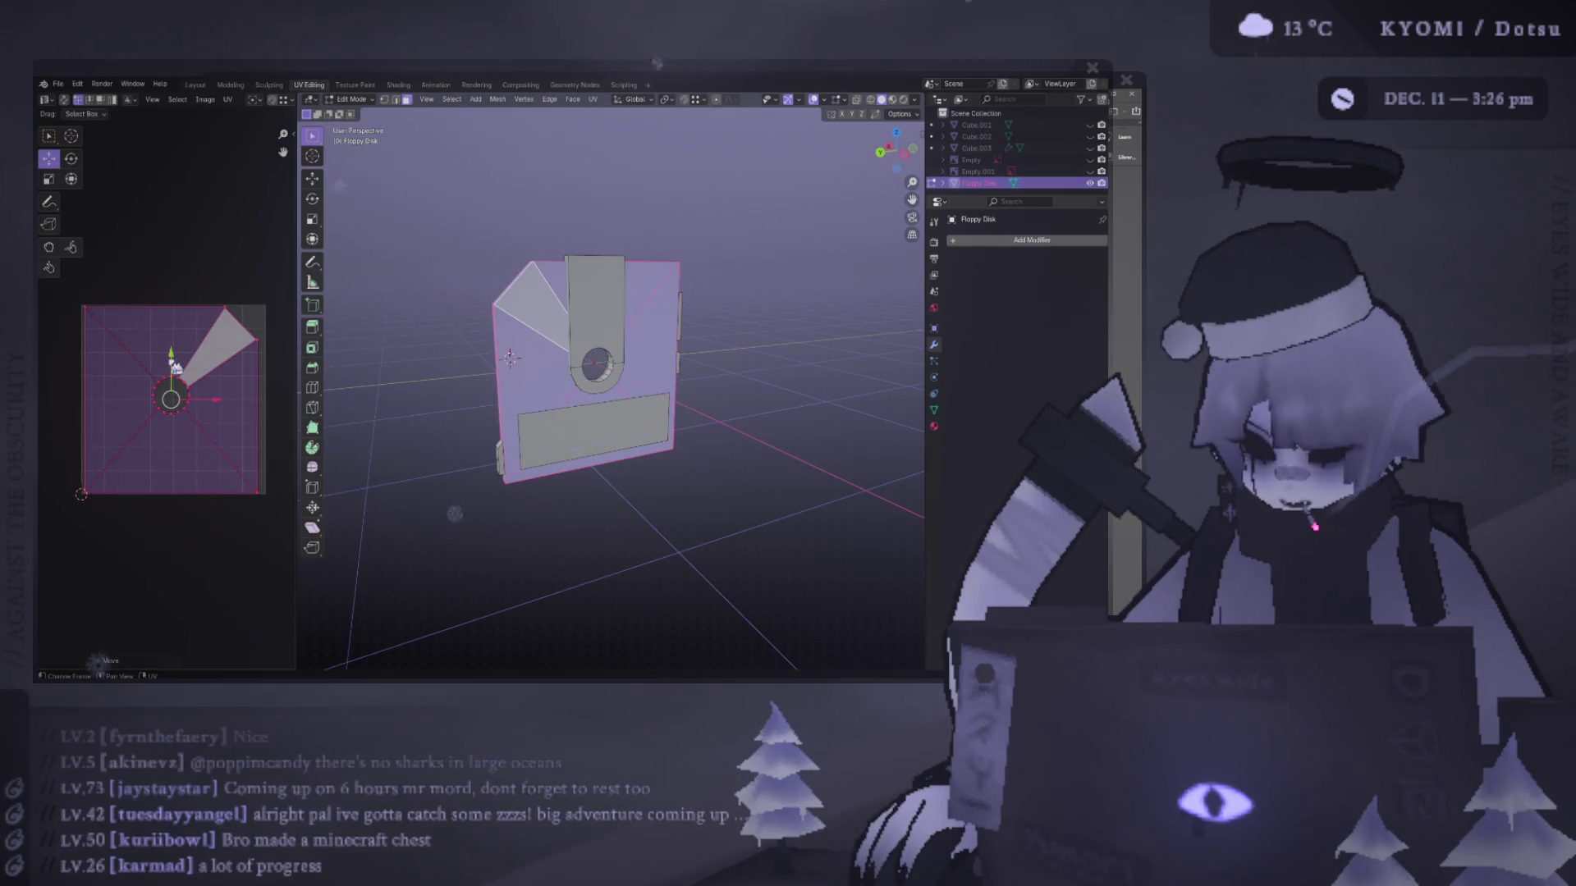
key(g)
click(215, 385)
- Select the label face, return to Object Mode, and view the disk in Material Preview in Layout
mouse_move(459, 345)
middle_down()
mouse_move(505, 277)
mouse_move(619, 263)
middle_up()
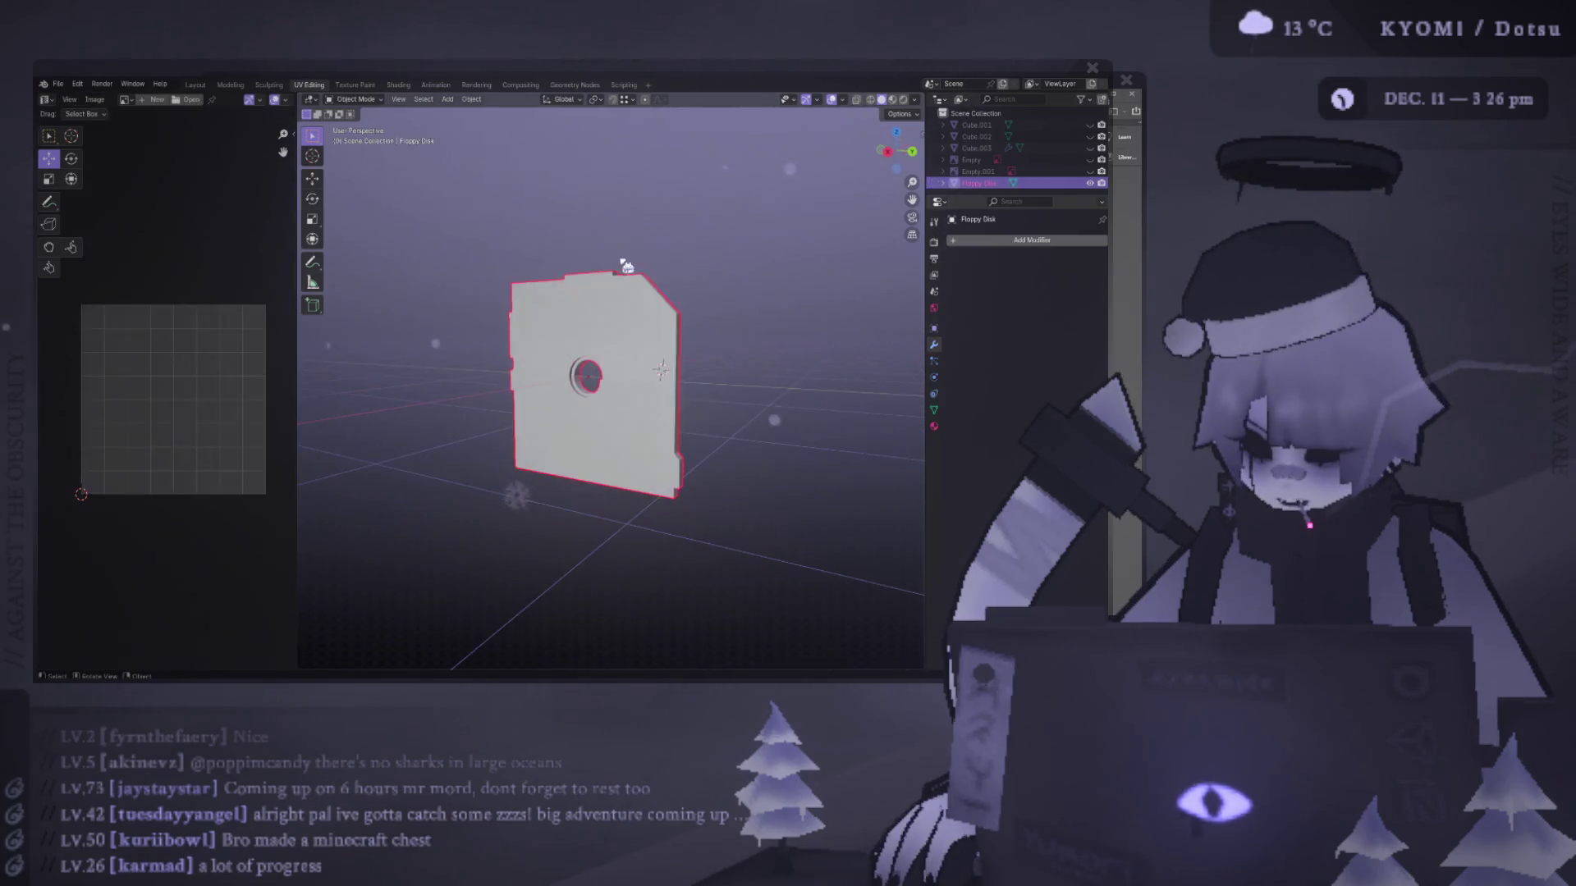
mouse_move(457, 239)
mouse_down()
mouse_move(756, 570)
mouse_move(772, 551)
mouse_up()
key(ctrl+l)
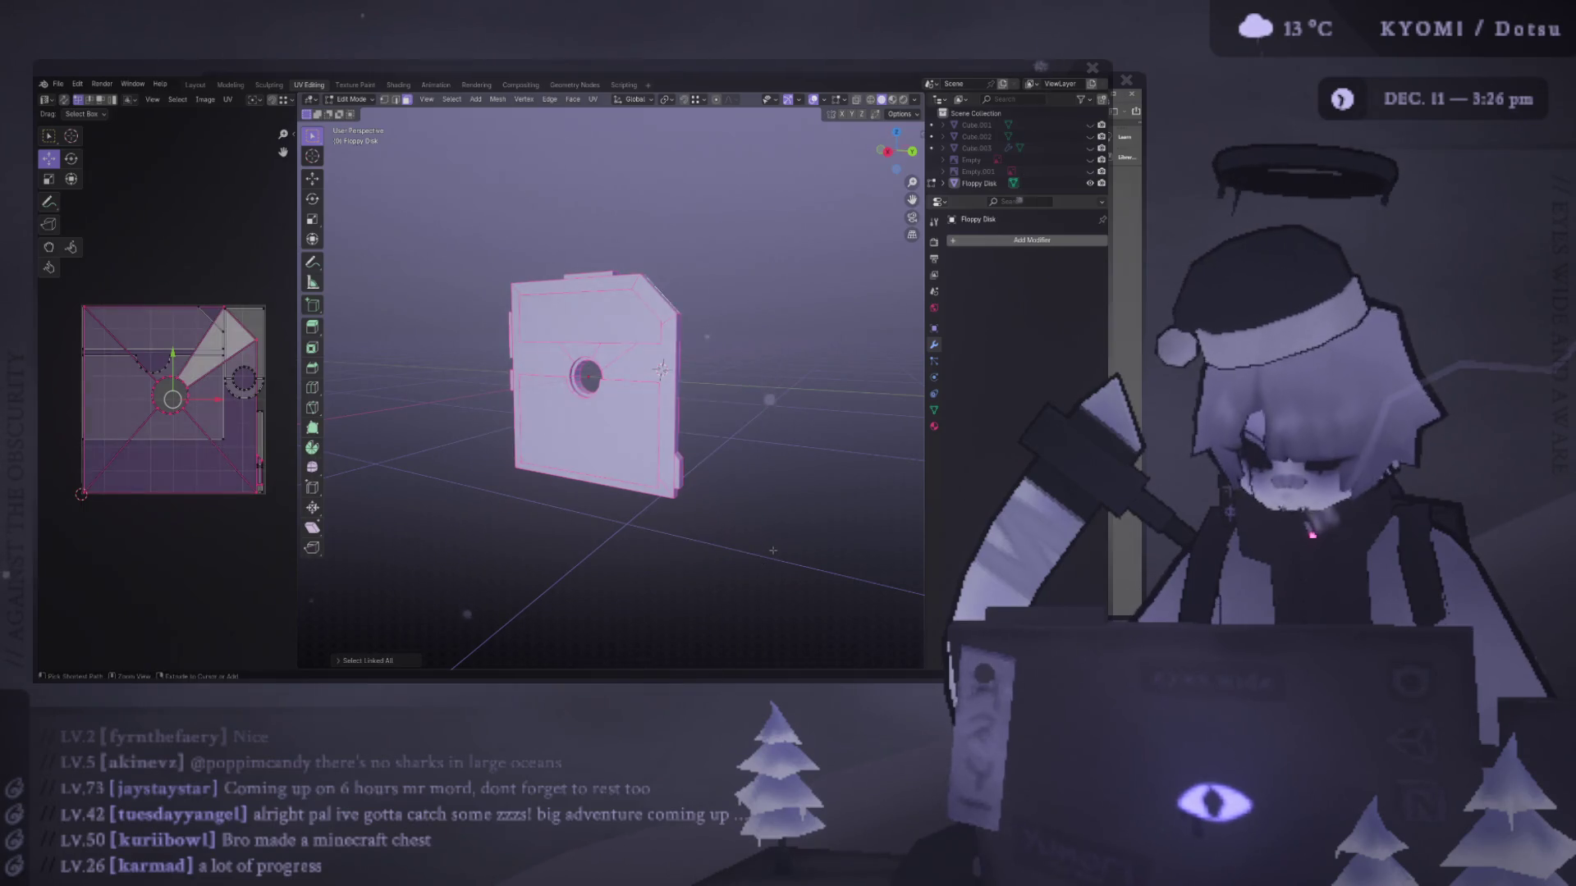
middle_drag(739, 525, 560, 428)
click(549, 453)
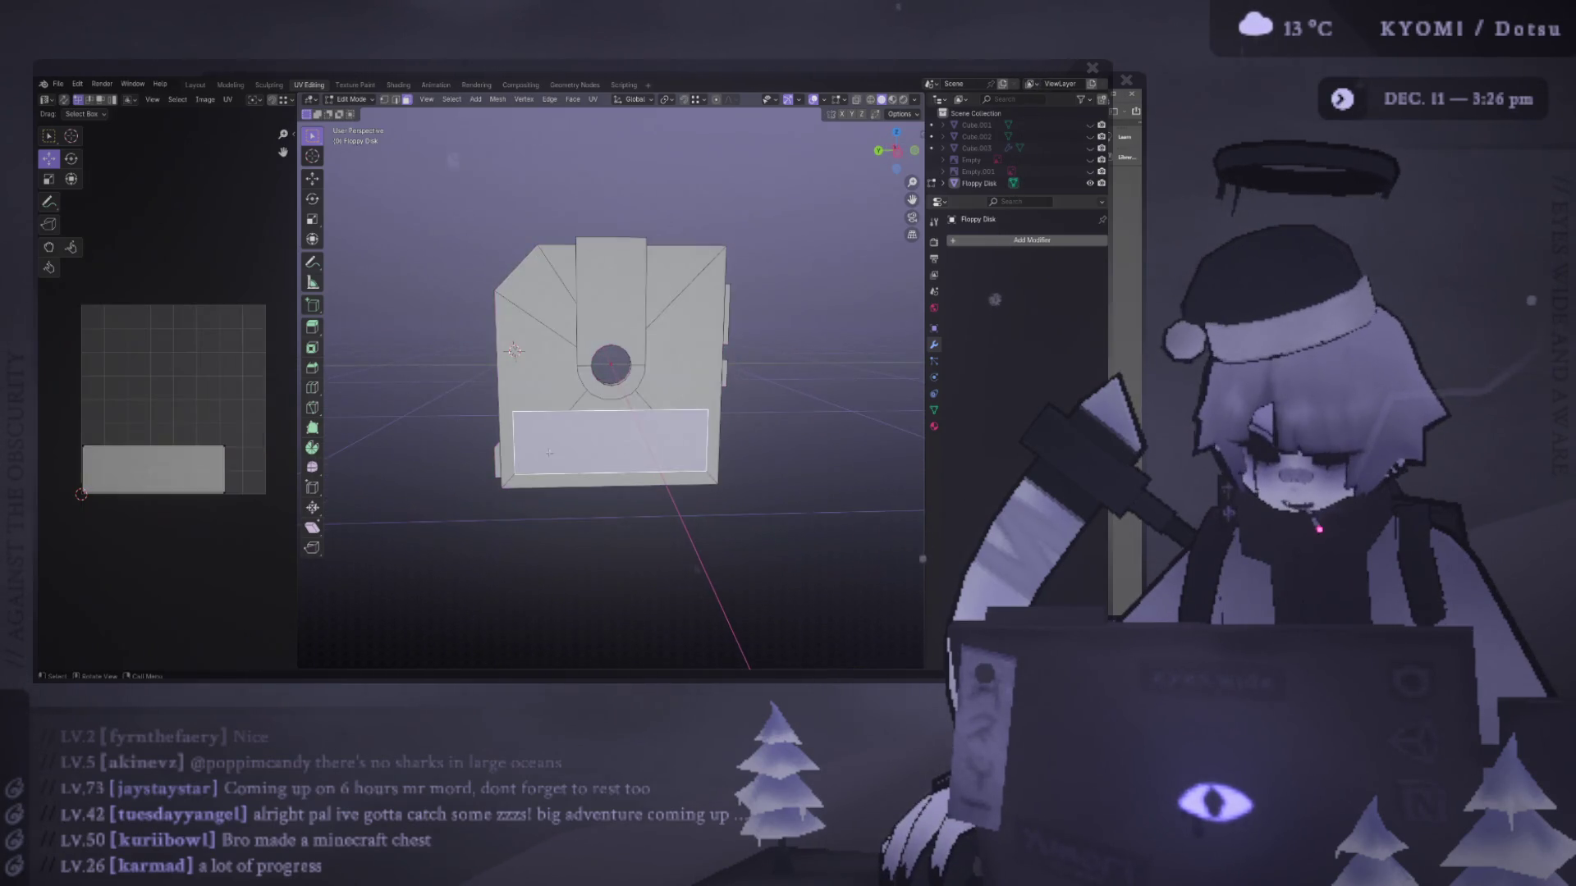
key(Tab)
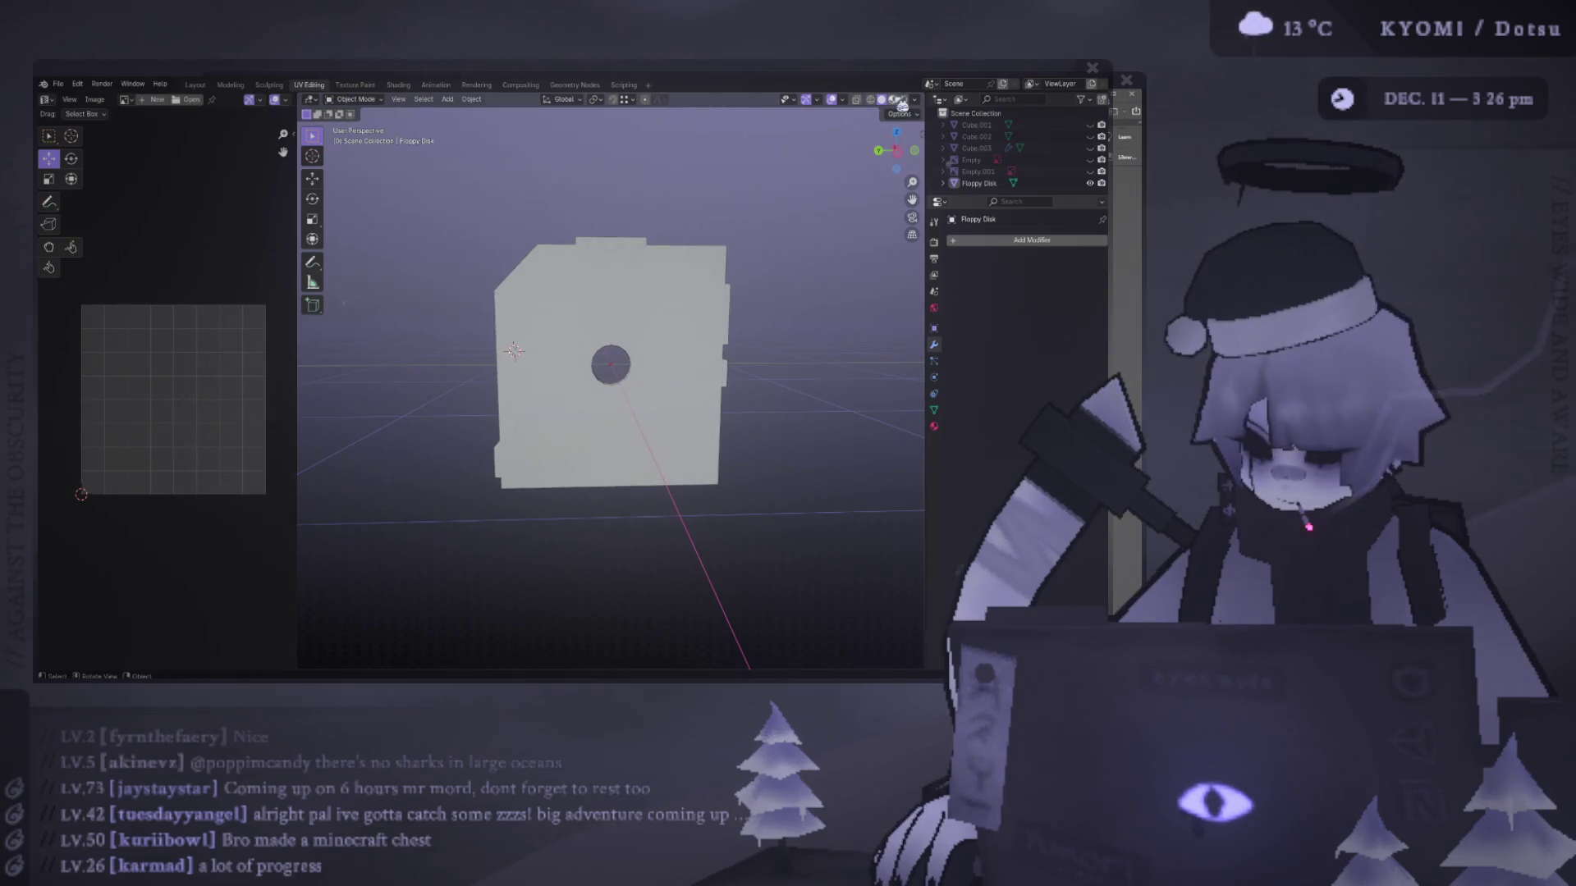
click(893, 99)
click(195, 85)
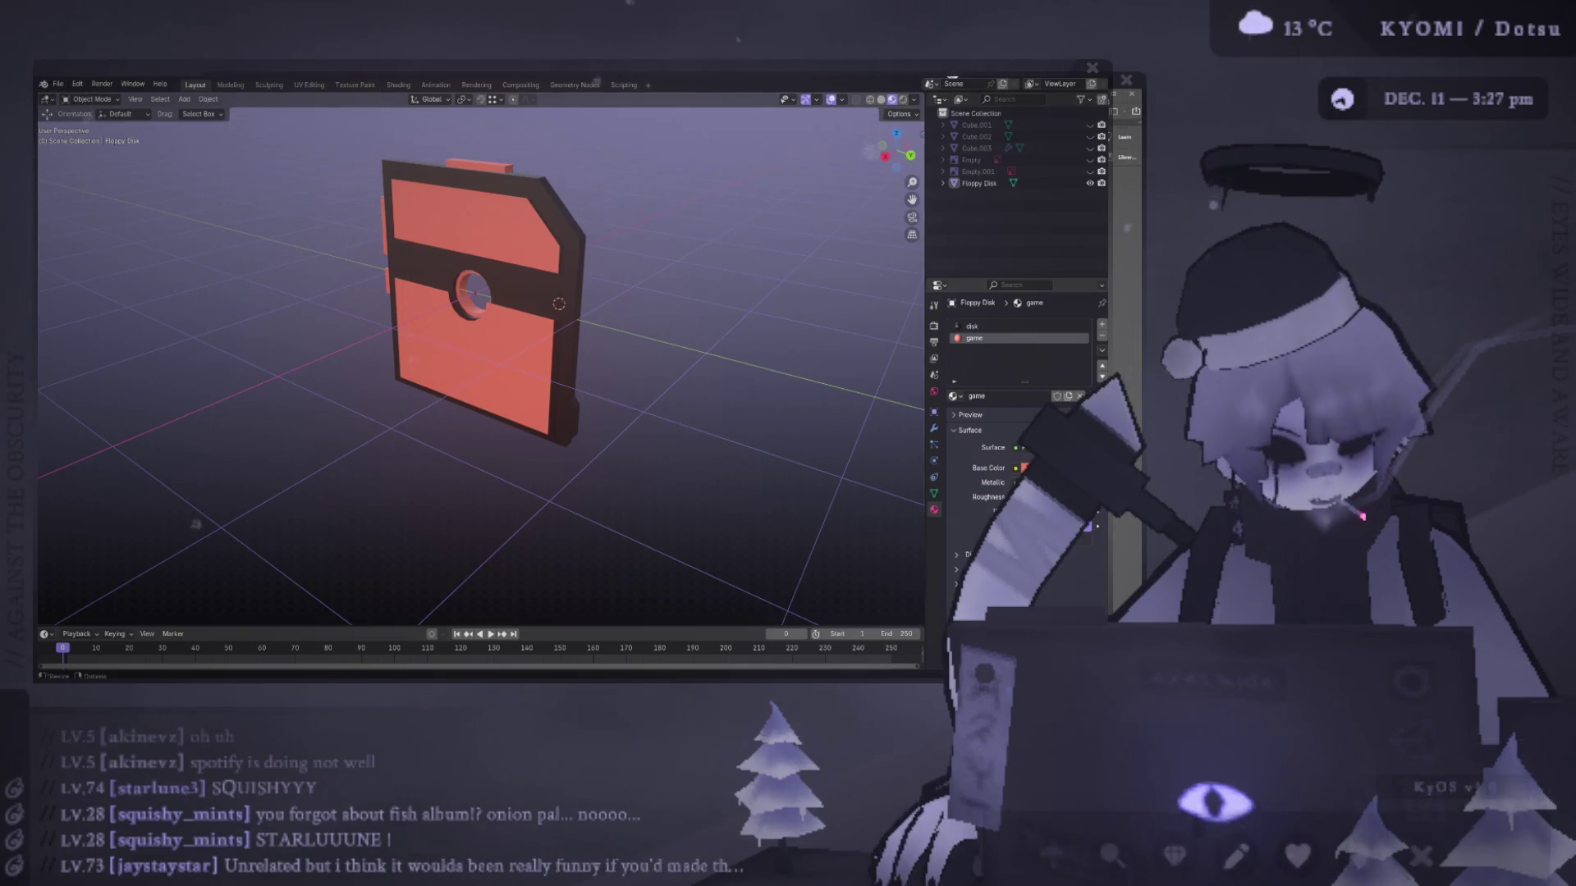
- Orbit, zoom and pan to a close straight-on view of the hub ring, then select the Floppy Disk
mouse_move(601, 281)
middle_down()
mouse_move(663, 253)
mouse_move(633, 247)
middle_up()
scroll(525, 246, up, 5)
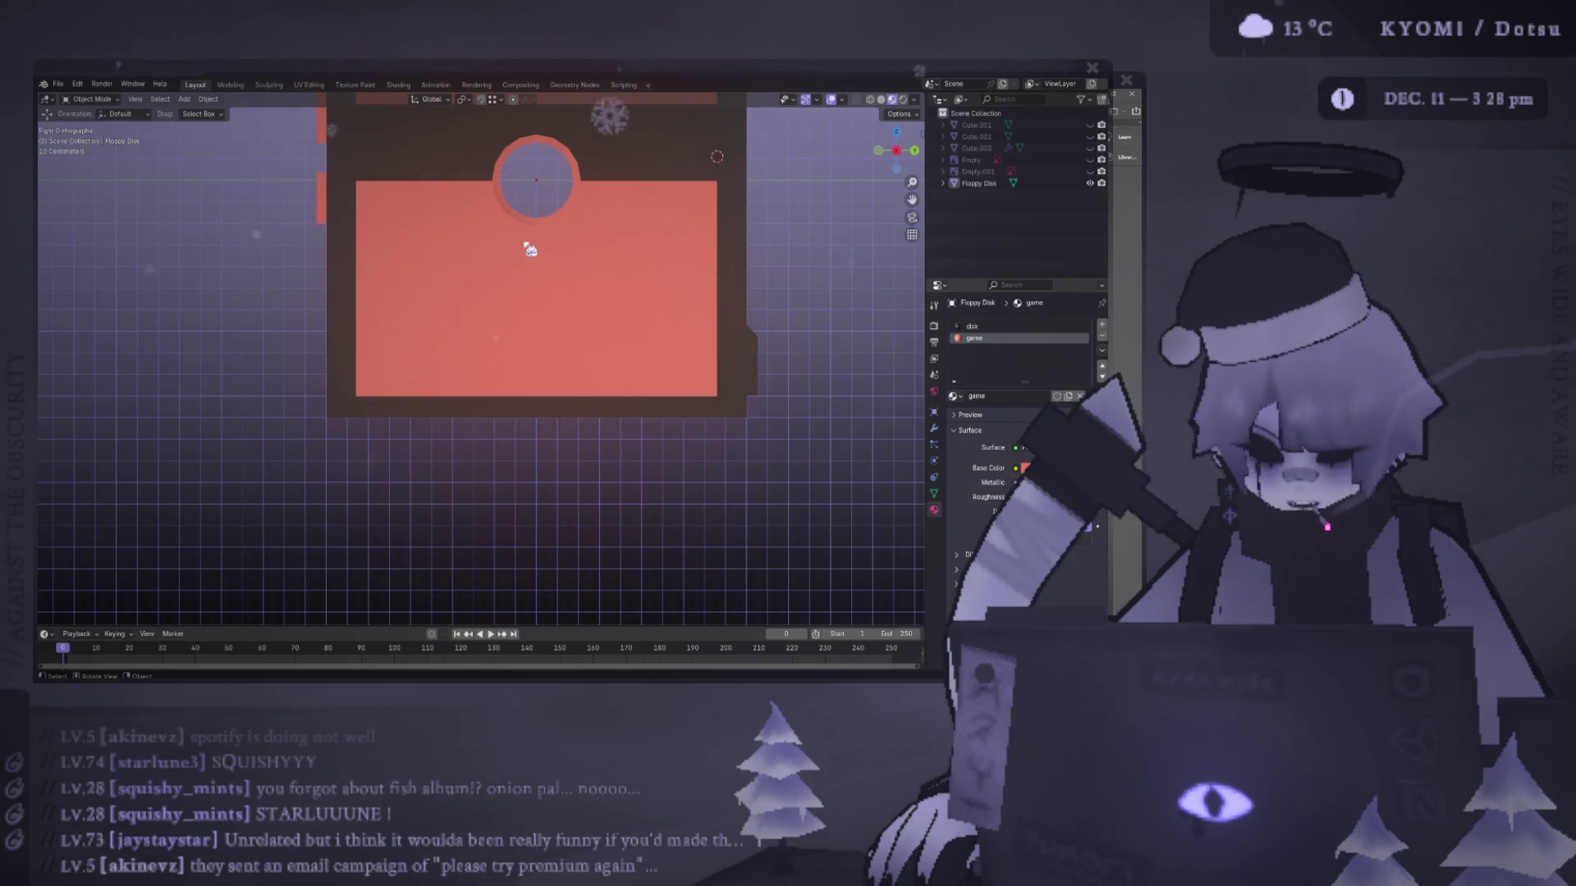
mouse_move(526, 246)
shift+middle_down()
mouse_move(516, 314)
mouse_move(463, 264)
shift+middle_up()
click(515, 313)
- In Edit Mode, select the hub ring vertices and scale the ring 1.375 along X
key(Tab)
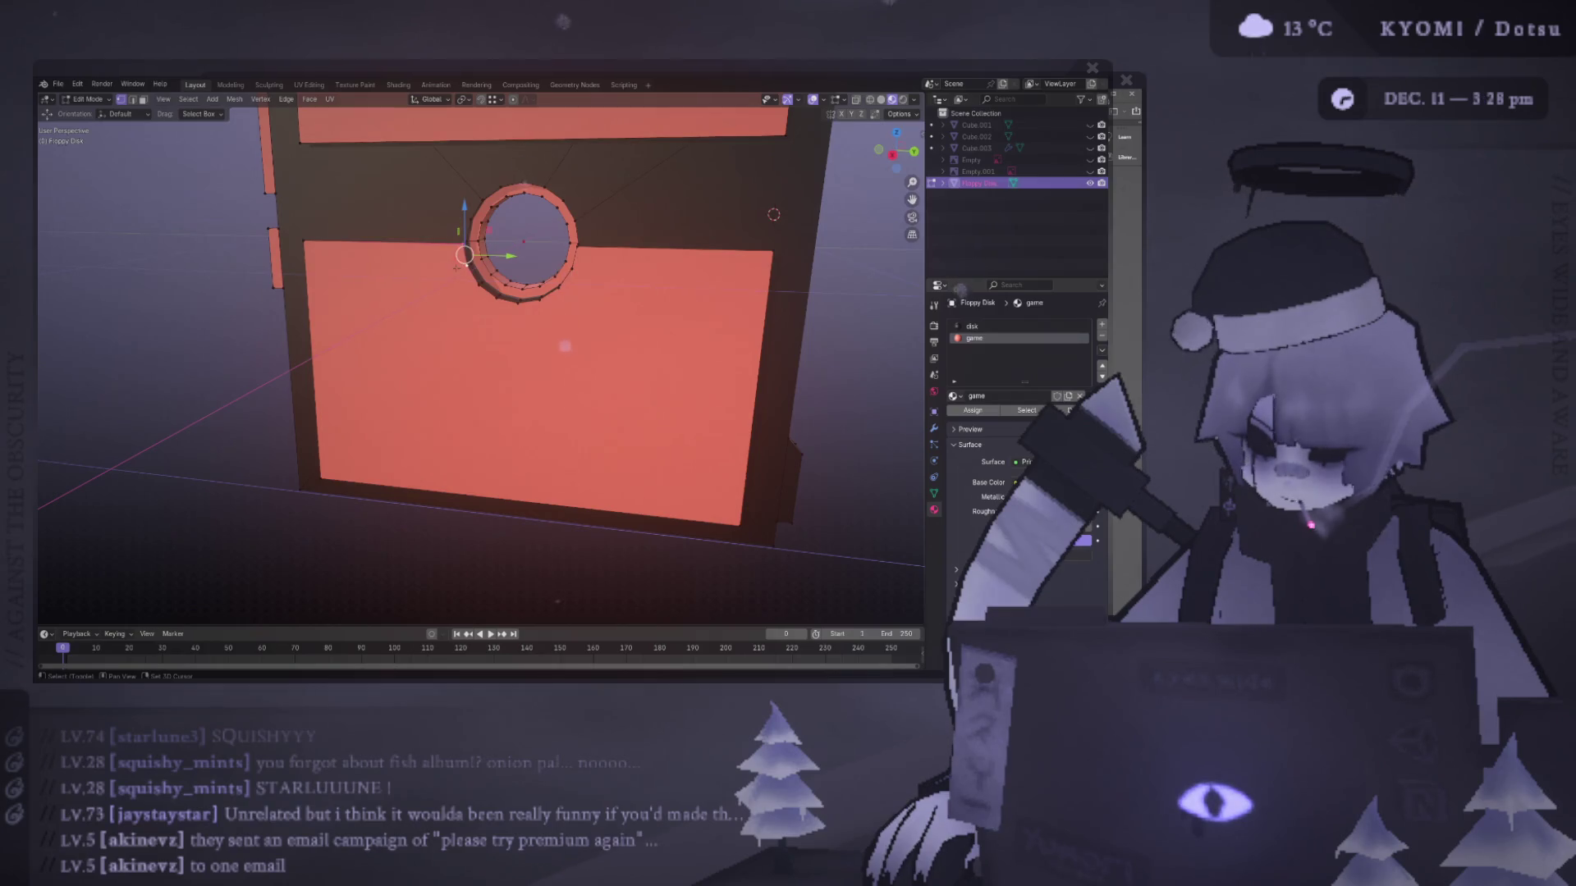
scroll(464, 264, up, 1)
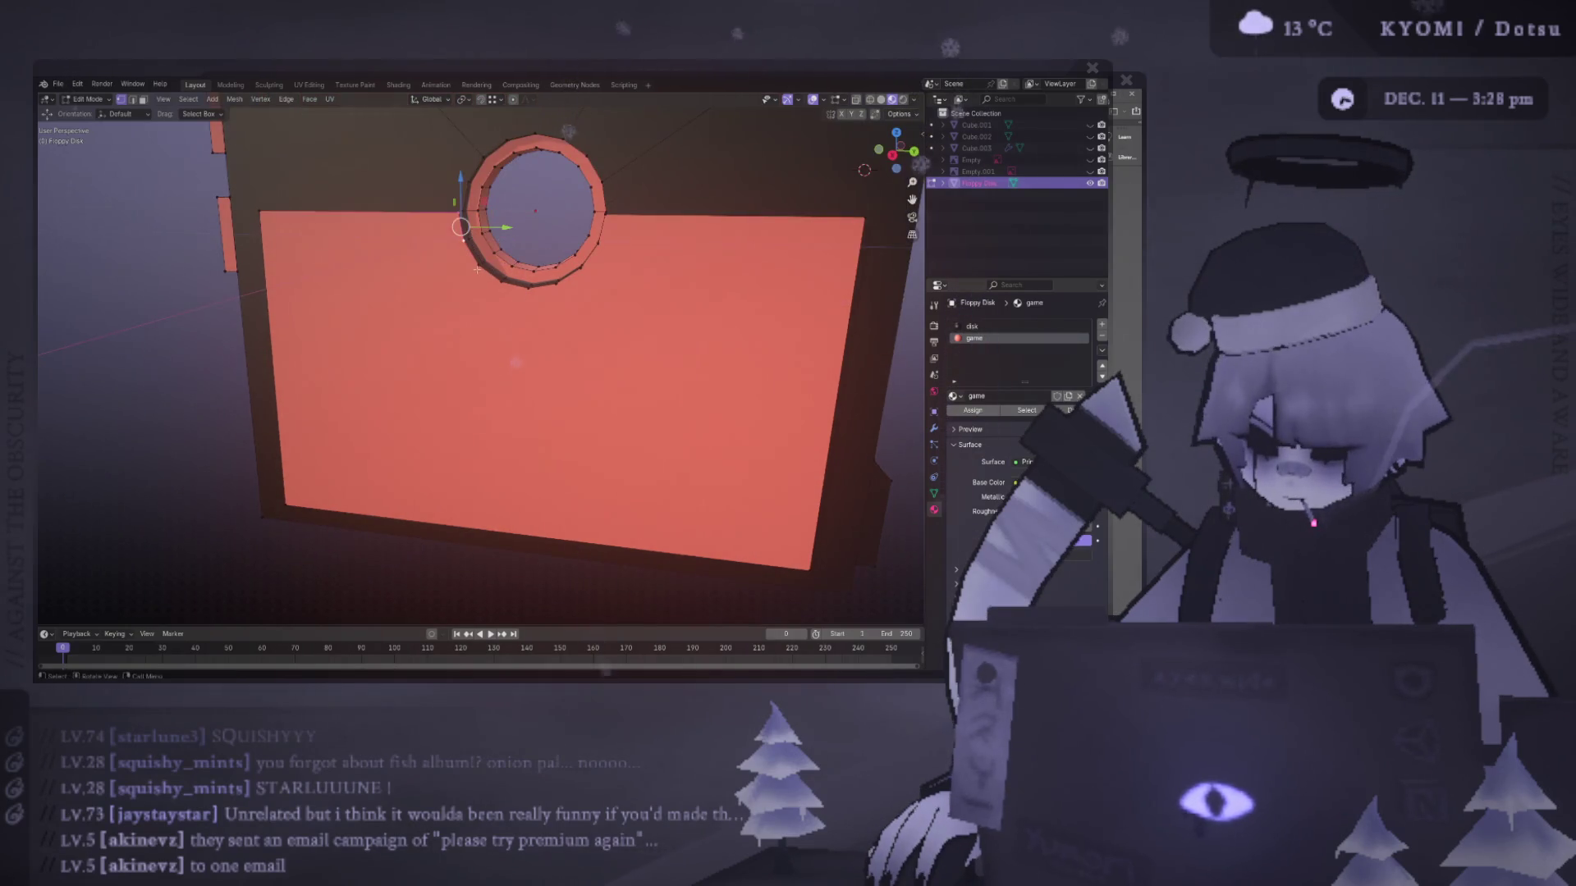
shift+click(597, 244)
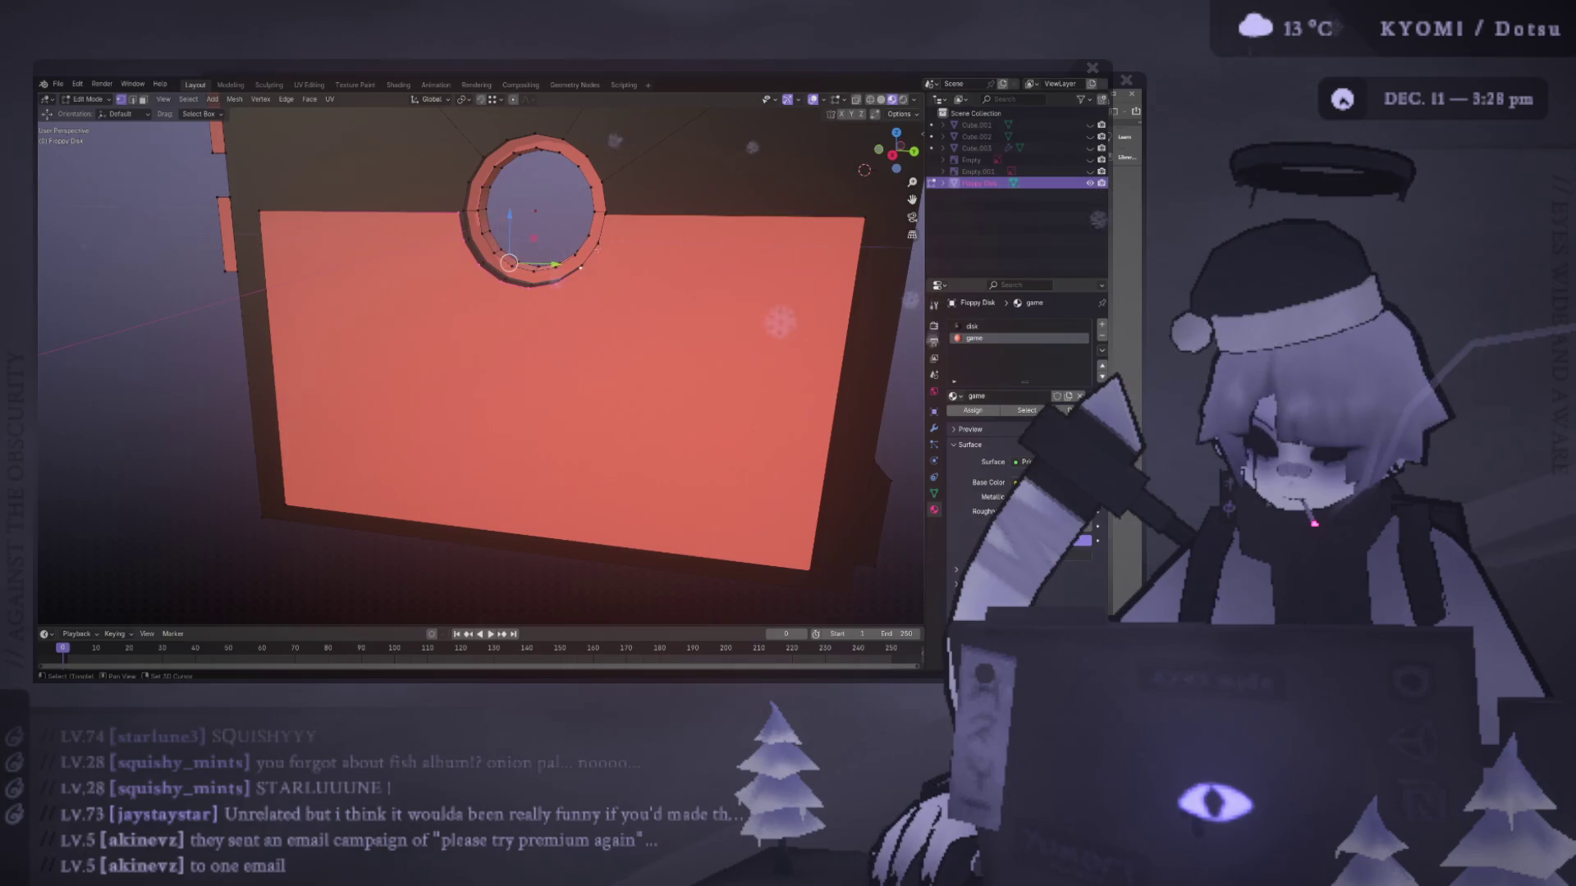
alt+middle_drag(597, 244, 698, 246)
scroll(698, 247, up, 1)
key(s)
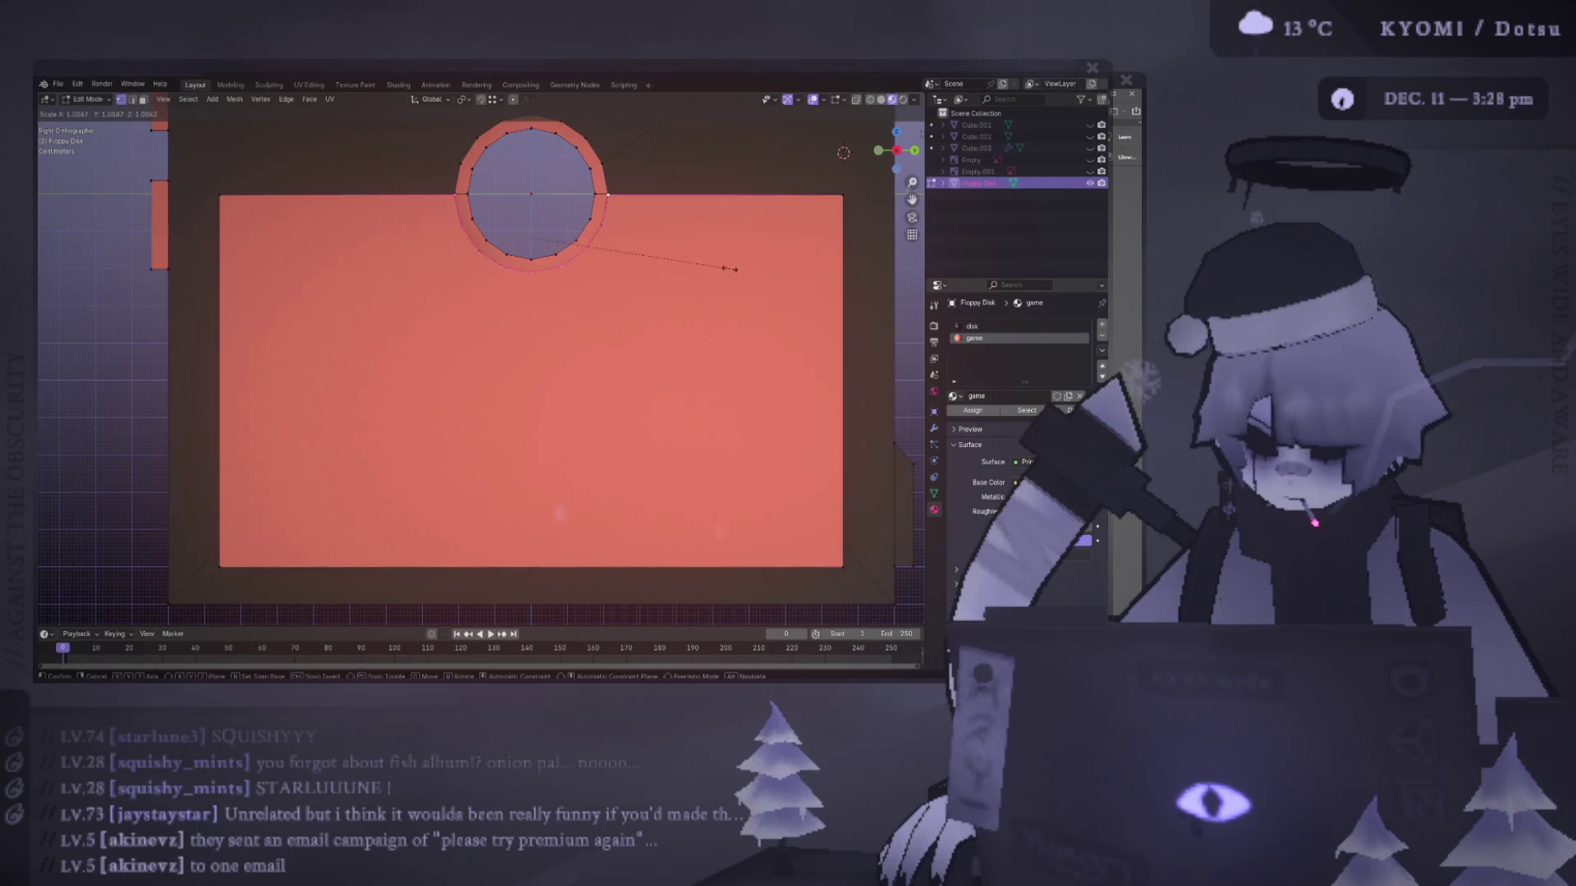
key(Escape)
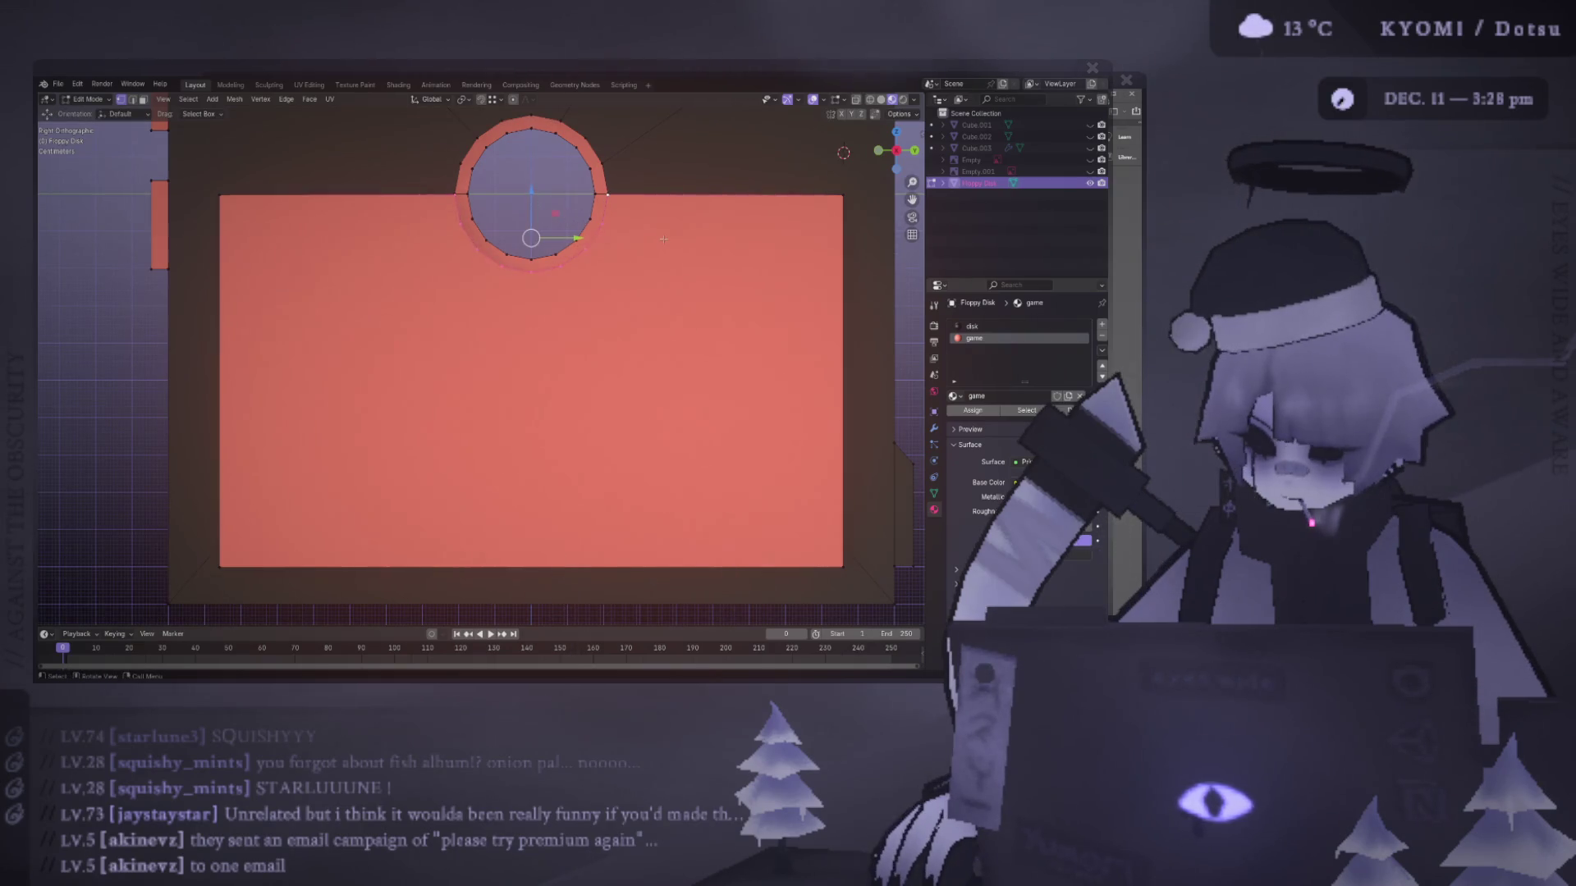
text(sx1.375)
key(Return)
- Scale the ring along Y, then abandon further Z-scale and fatten attempts
key(s)
key(y)
click(738, 255)
key(s)
key(z)
key(Escape)
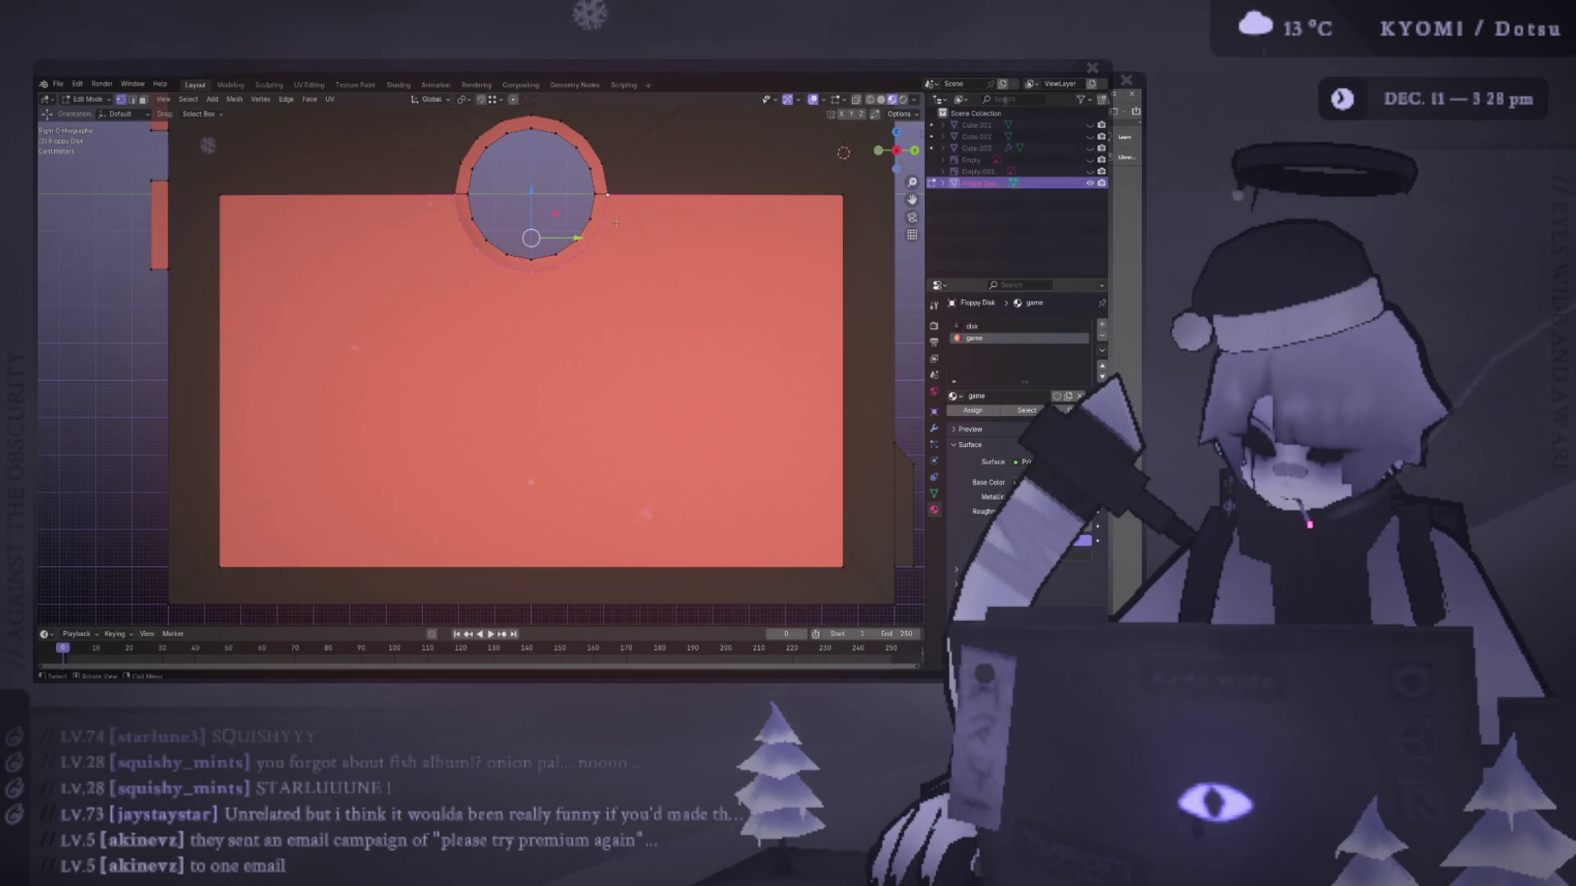
scroll(619, 222, down, 3)
scroll(594, 230, up, 2)
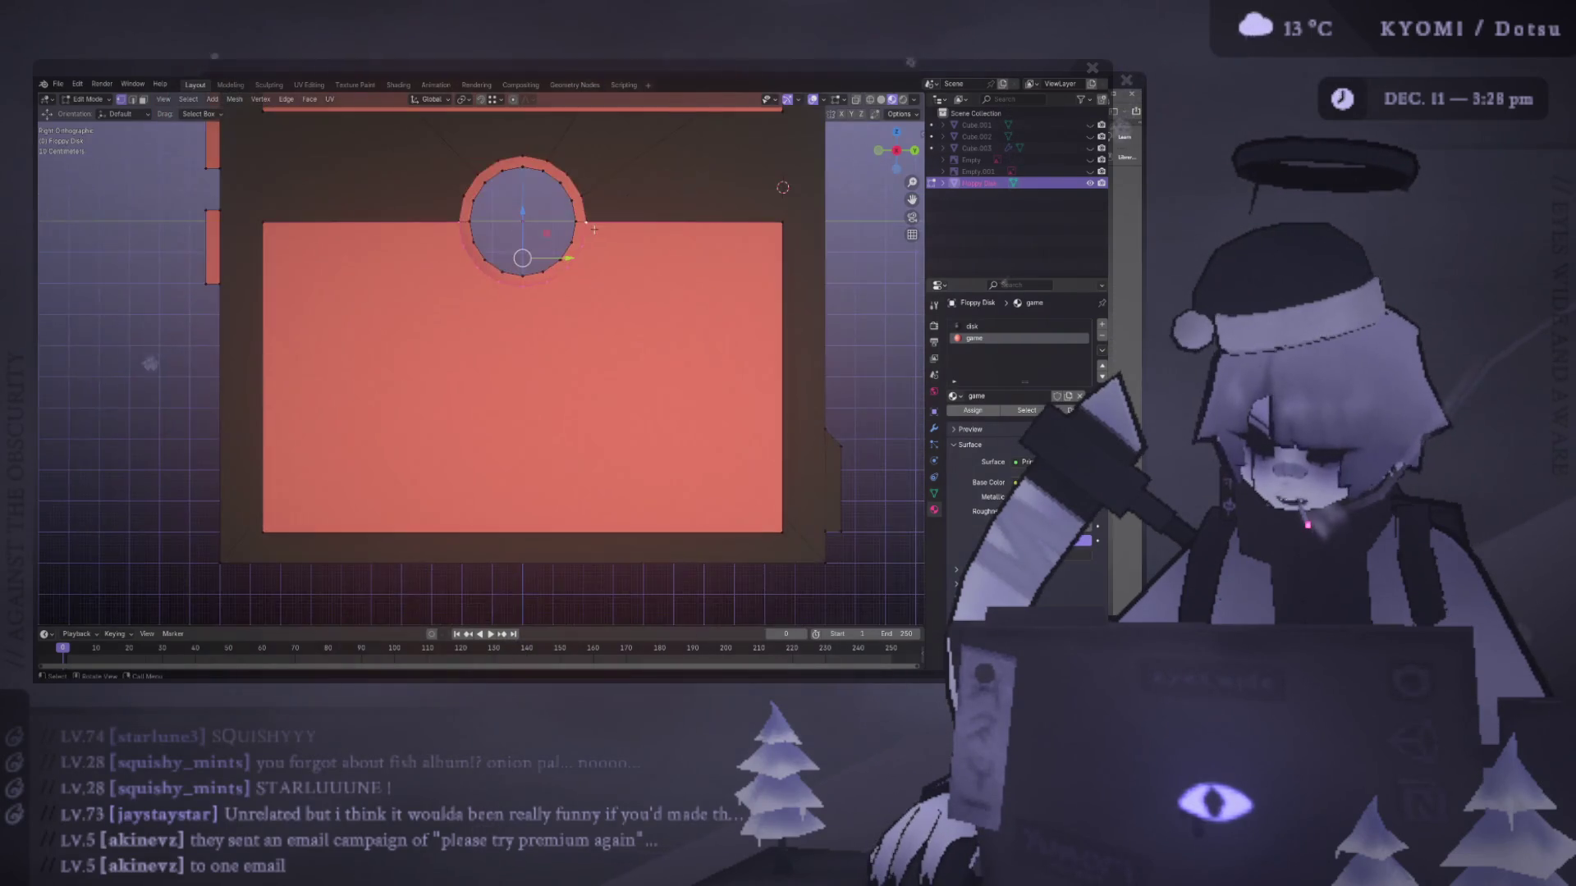
key(s)
key(Escape)
key(alt+s)
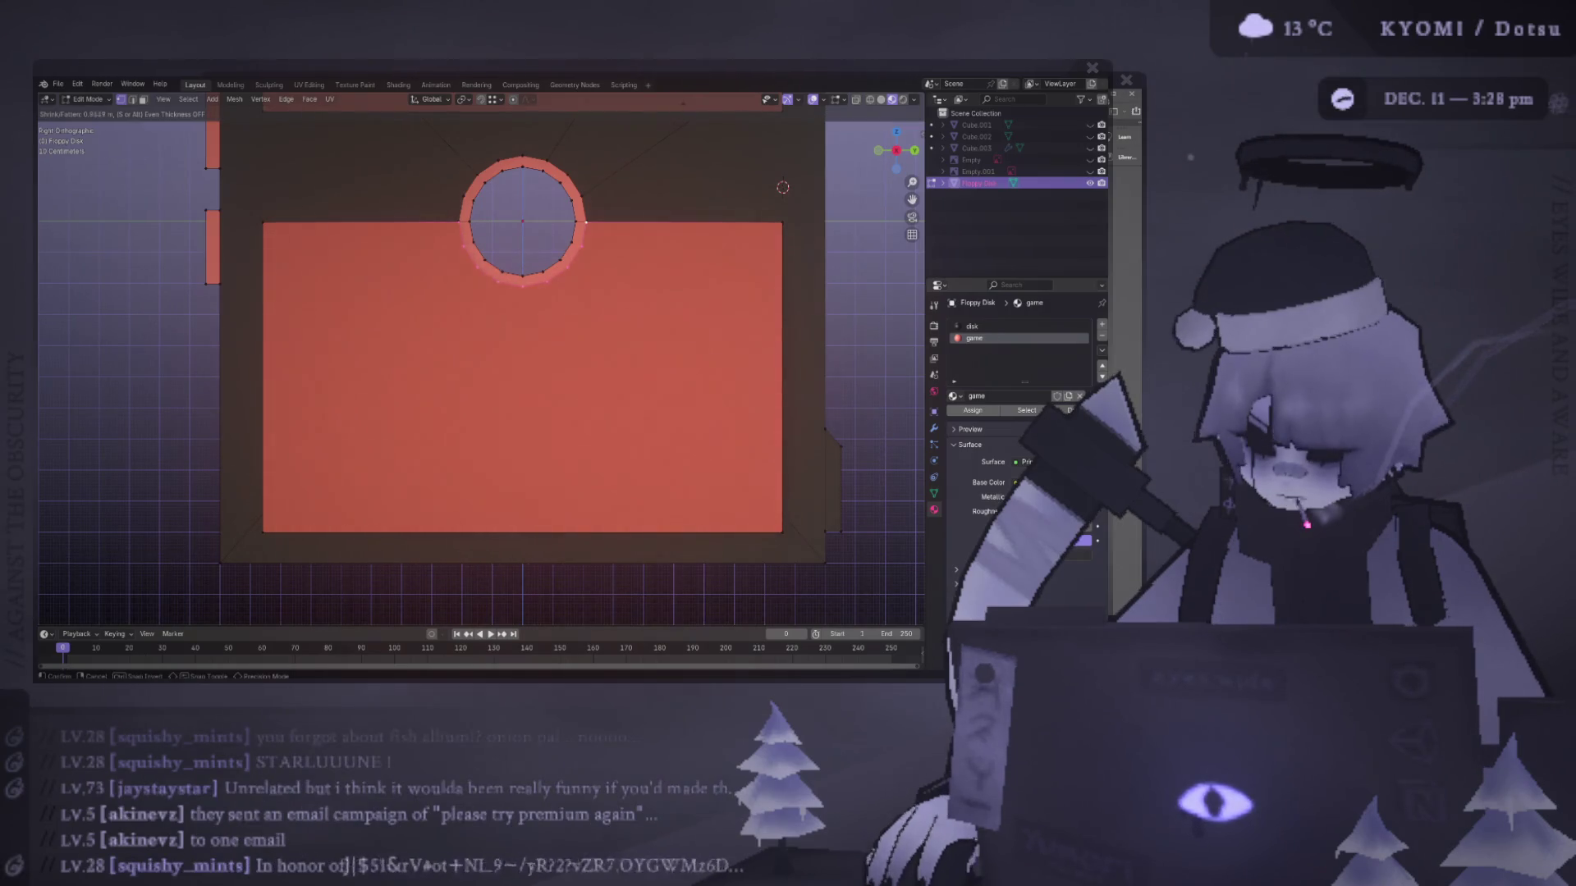
key(Escape)
- Stretch the ring notch along Y and lower the bottom ring vertices along Z
key(s)
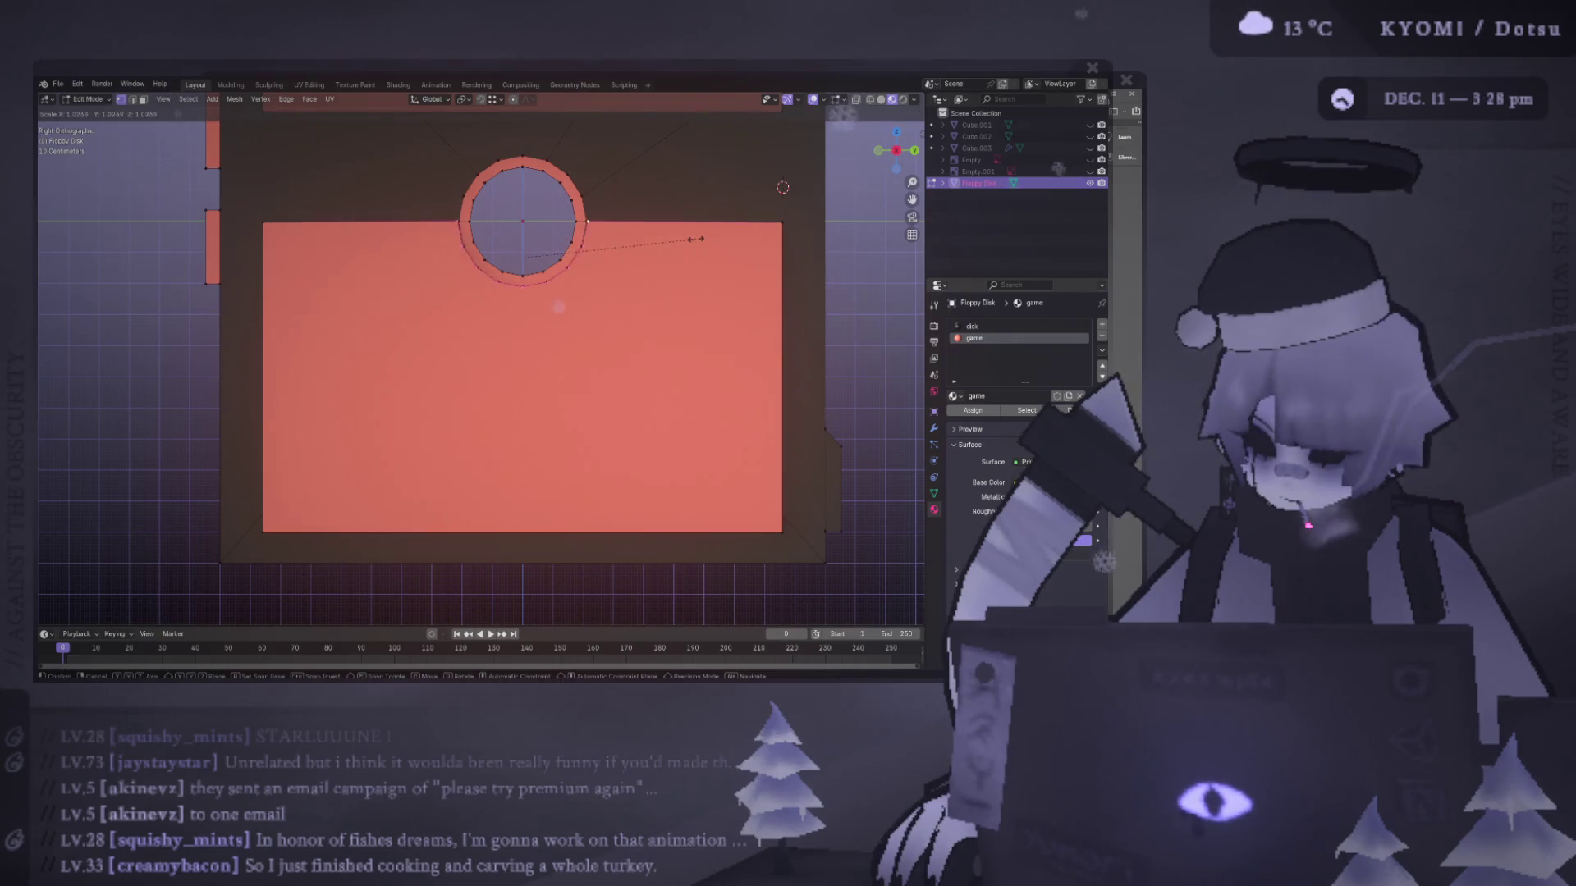
key(z)
key(x)
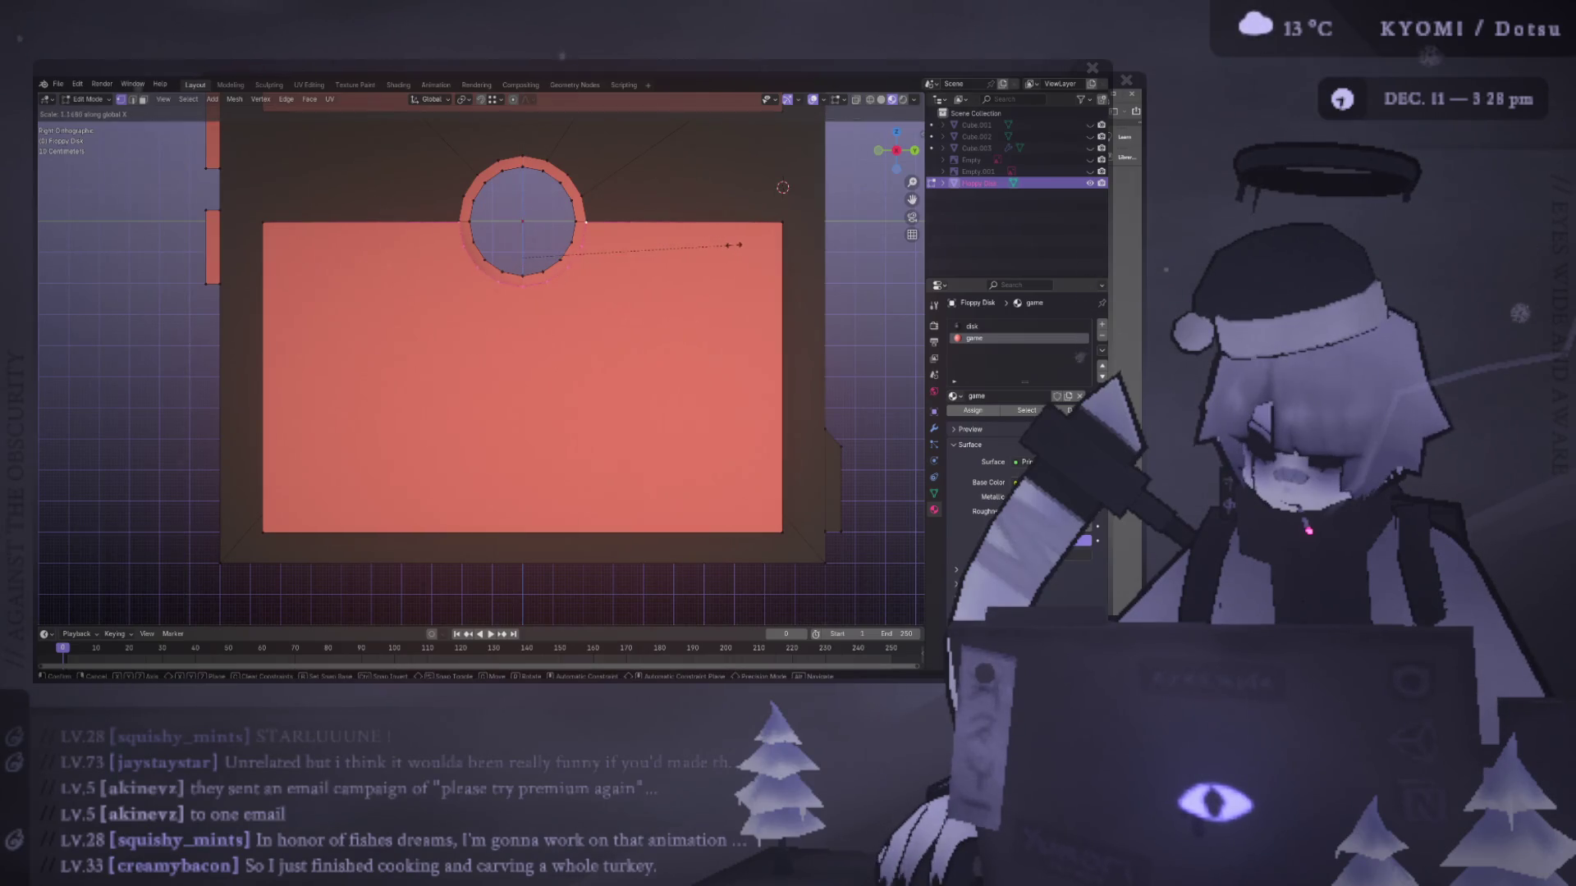
key(y)
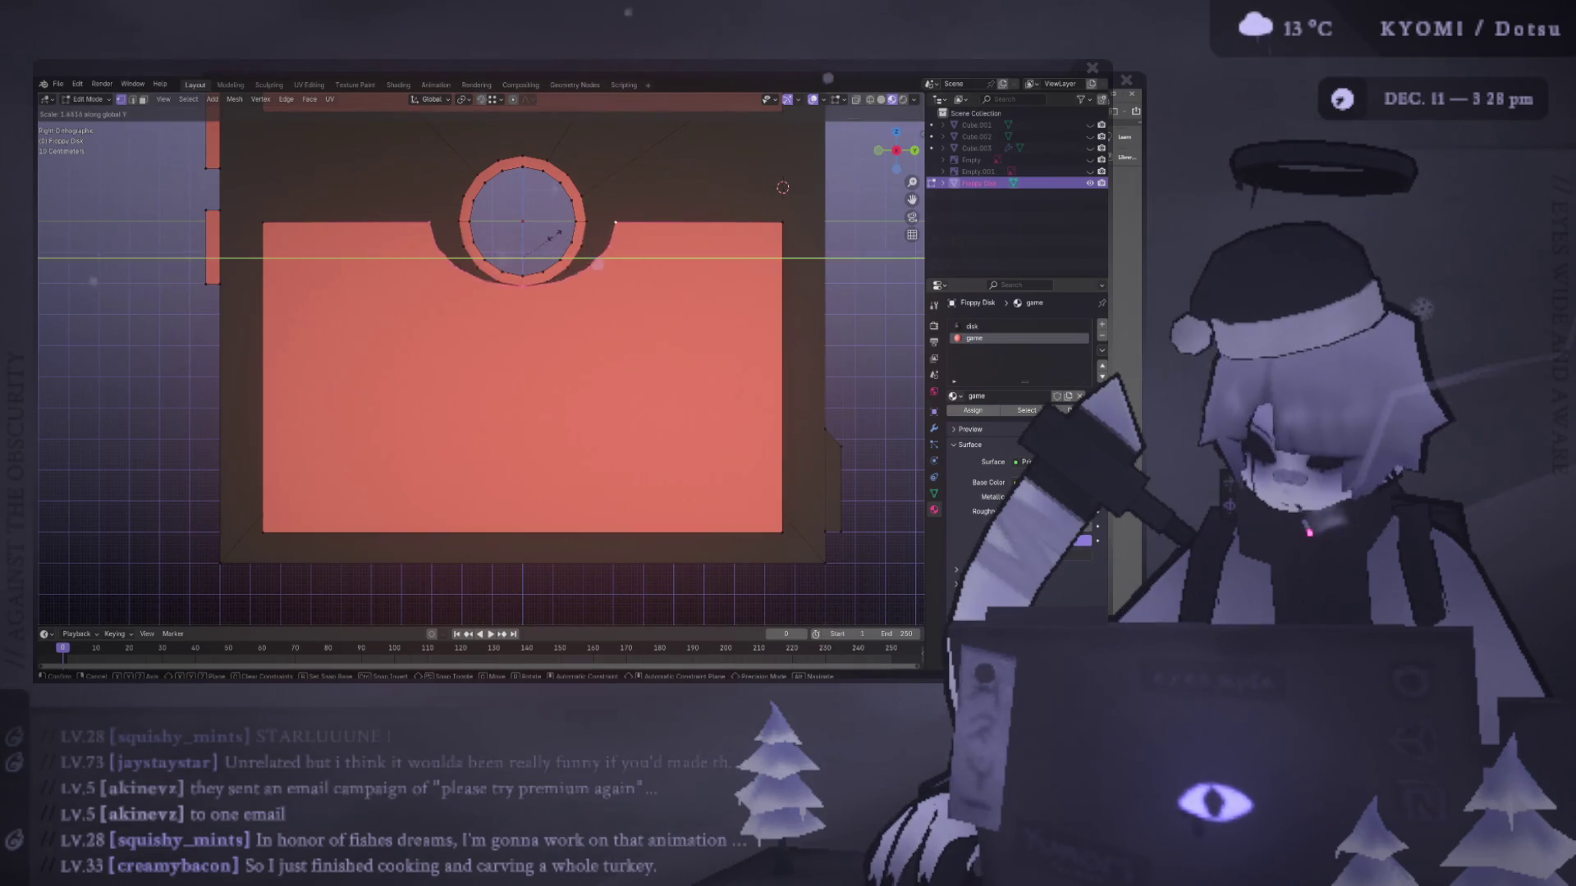
click(544, 236)
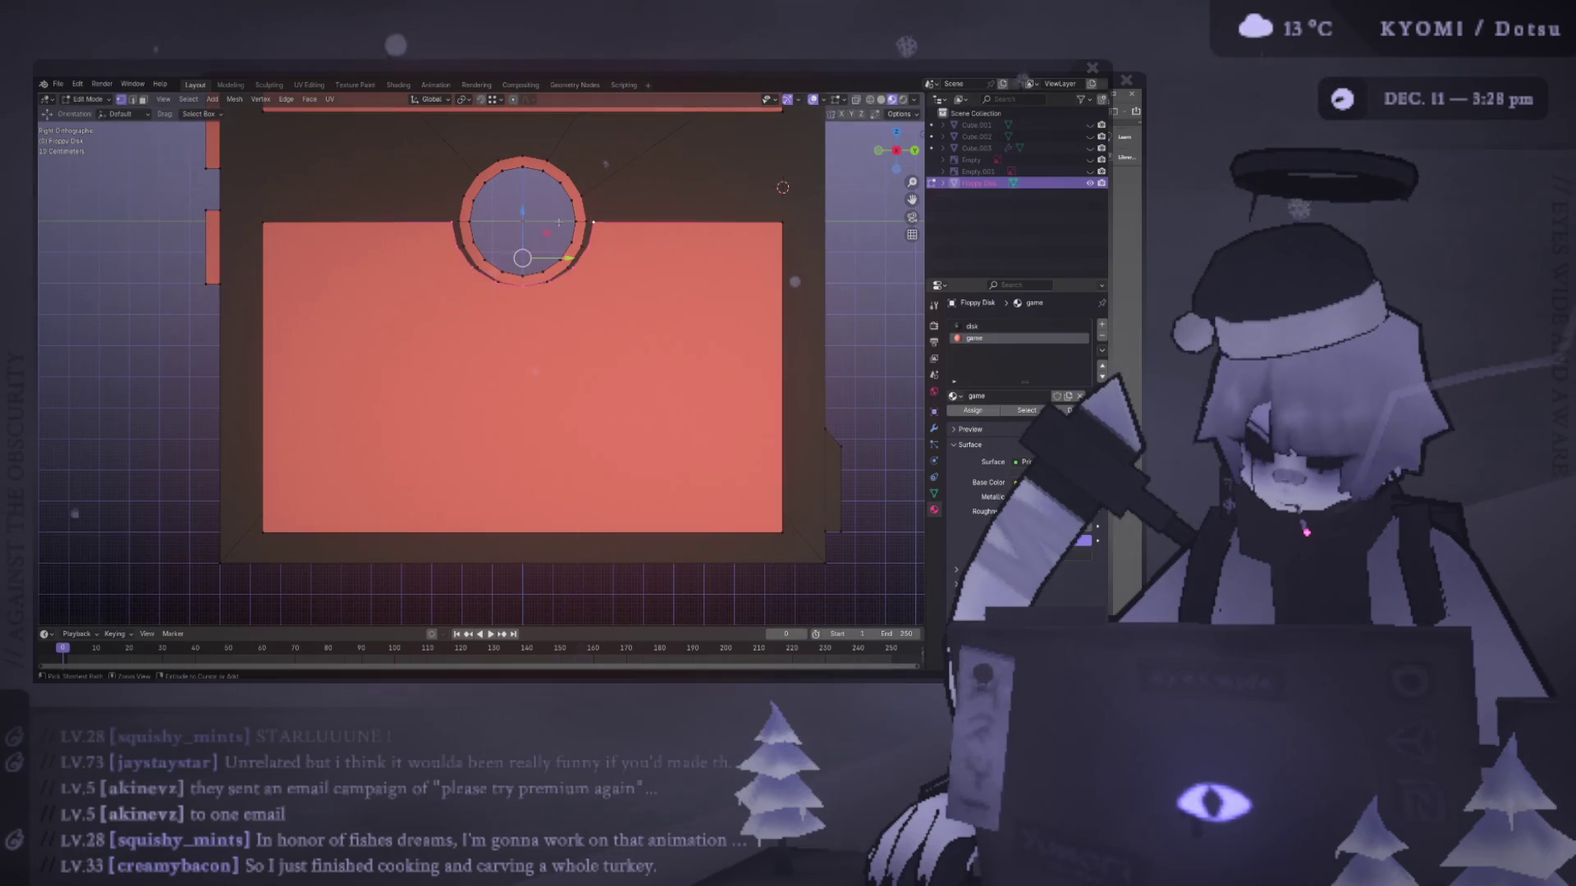
drag(443, 260, 444, 259)
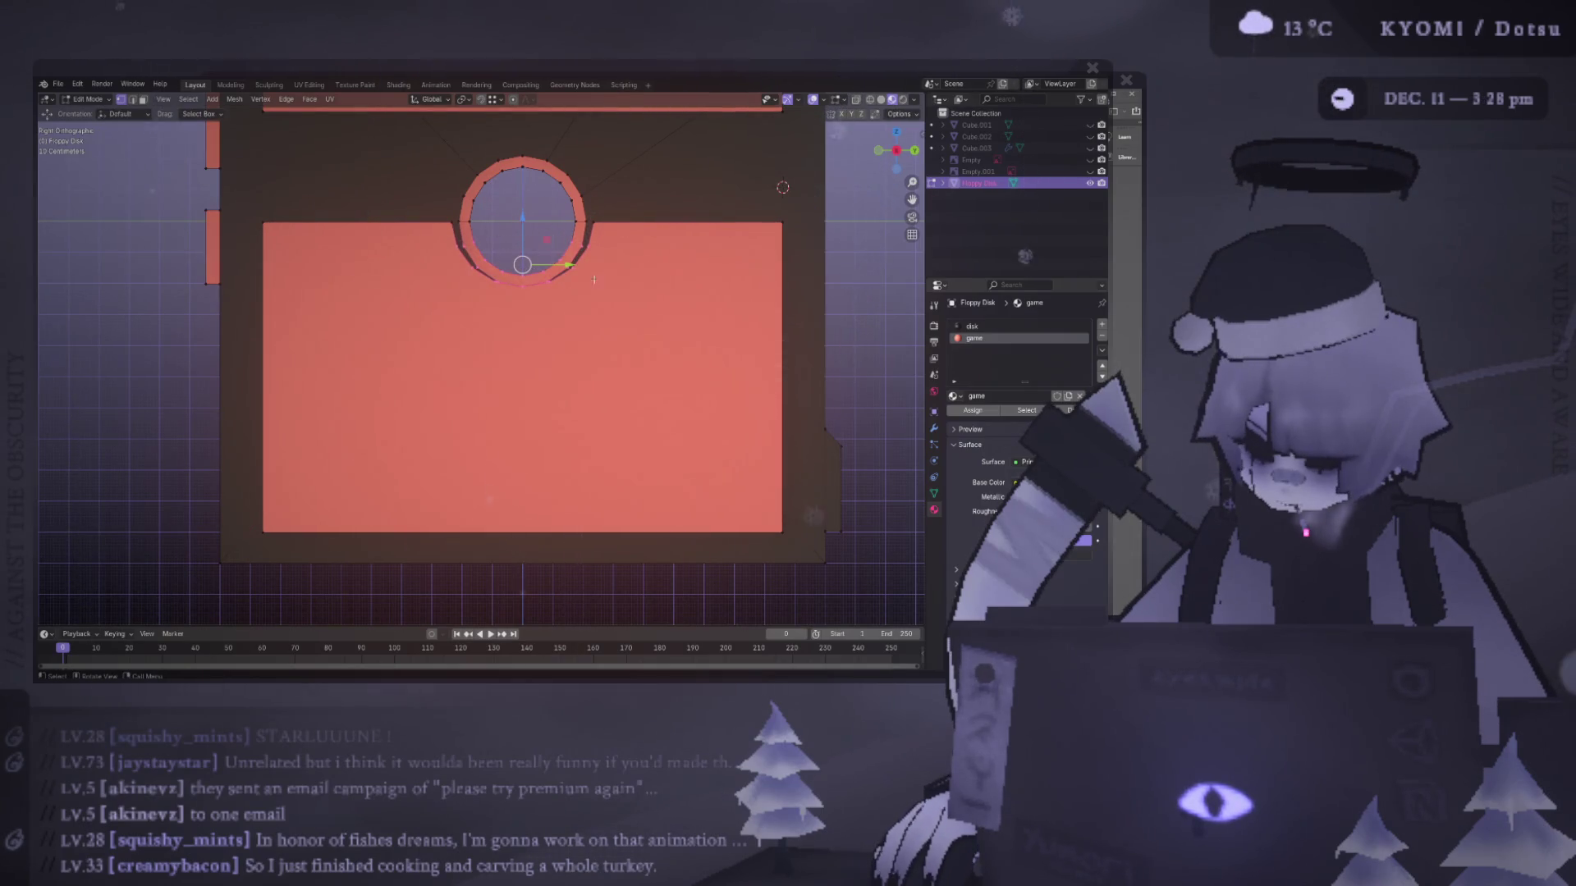
drag(587, 259, 485, 289)
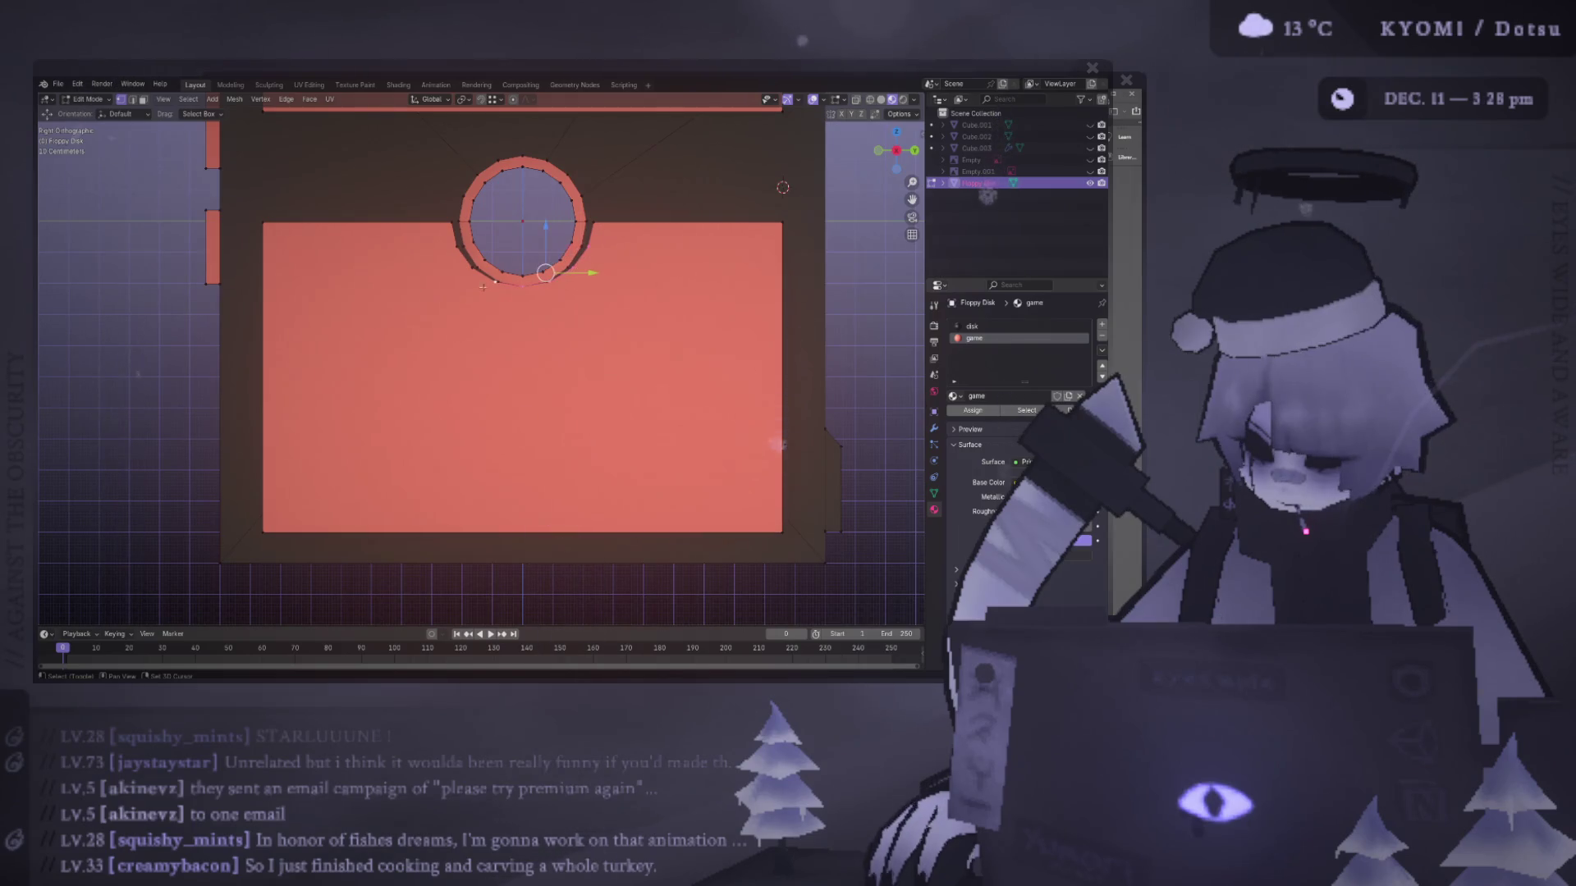
key(g)
key(z)
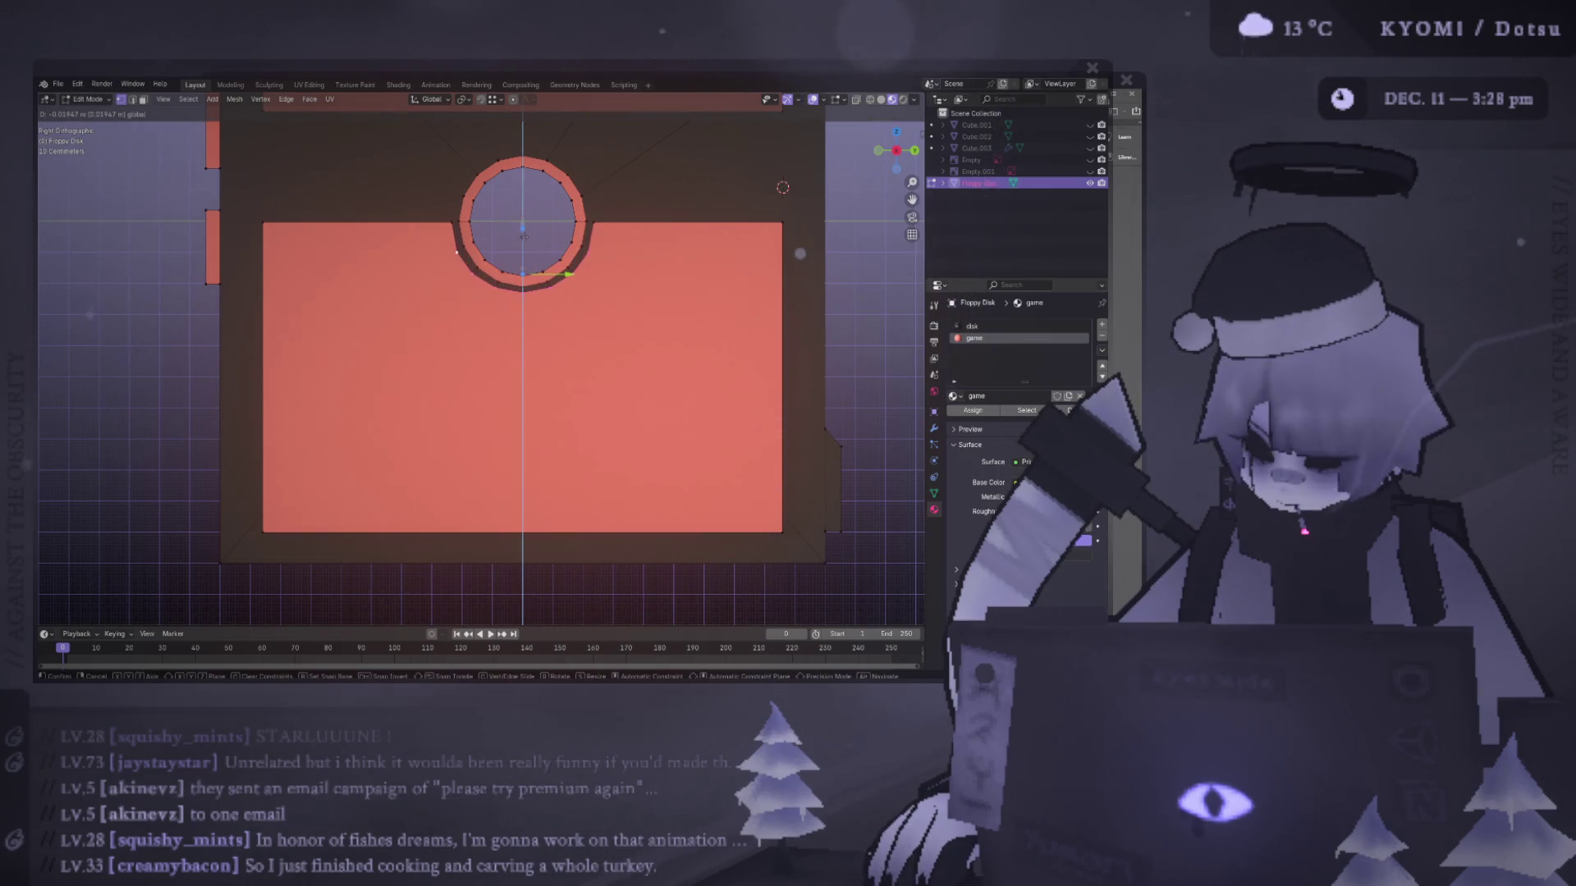
click(524, 237)
- Return to Object Mode, check the disk from another angle, and reselect the Floppy Disk
scroll(525, 246, down, 3)
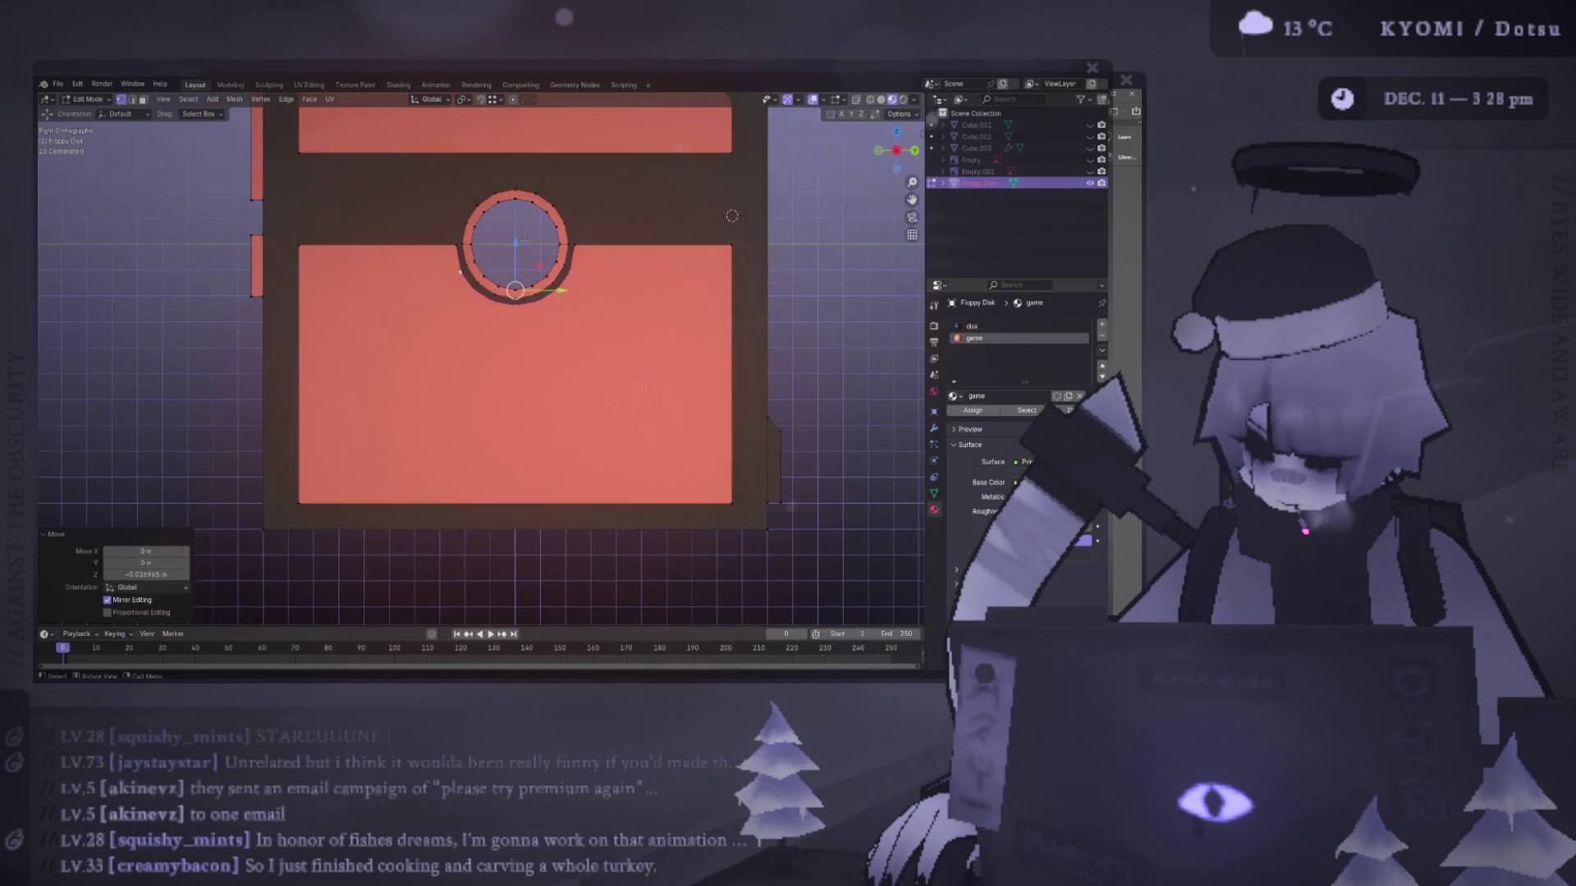
key(Tab)
scroll(697, 298, down, 2)
mouse_move(686, 293)
middle_down()
mouse_move(619, 341)
mouse_move(485, 309)
mouse_move(643, 328)
middle_up()
scroll(604, 324, up, 5)
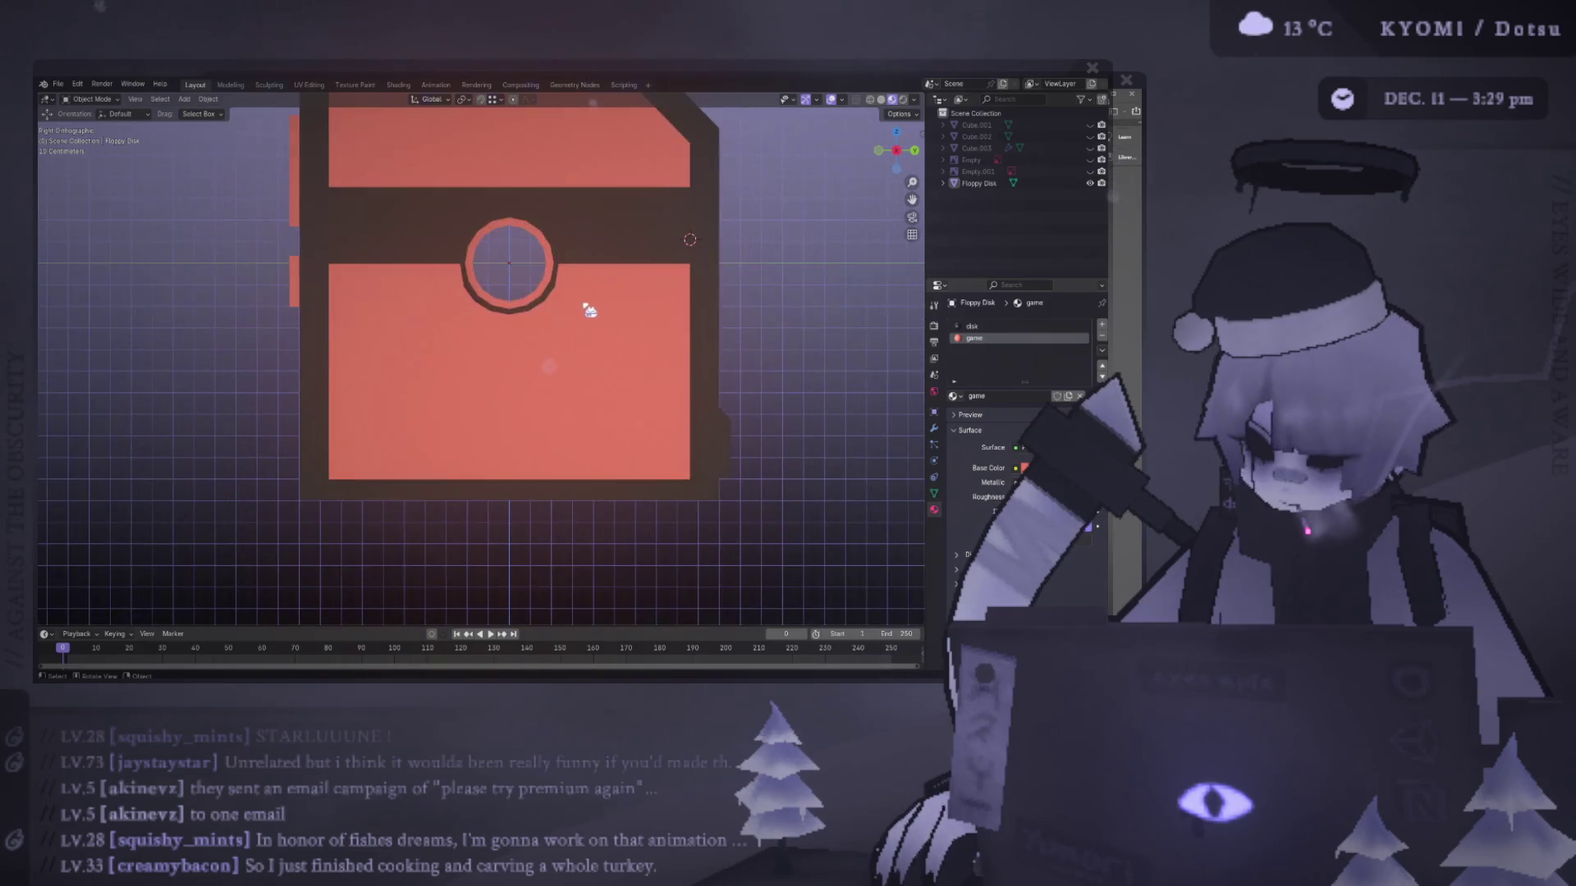
click(580, 316)
scroll(588, 264, up, 3)
- Scale the hub circle along Y in Edit Mode, then return to Object Mode and save the file
key(Tab)
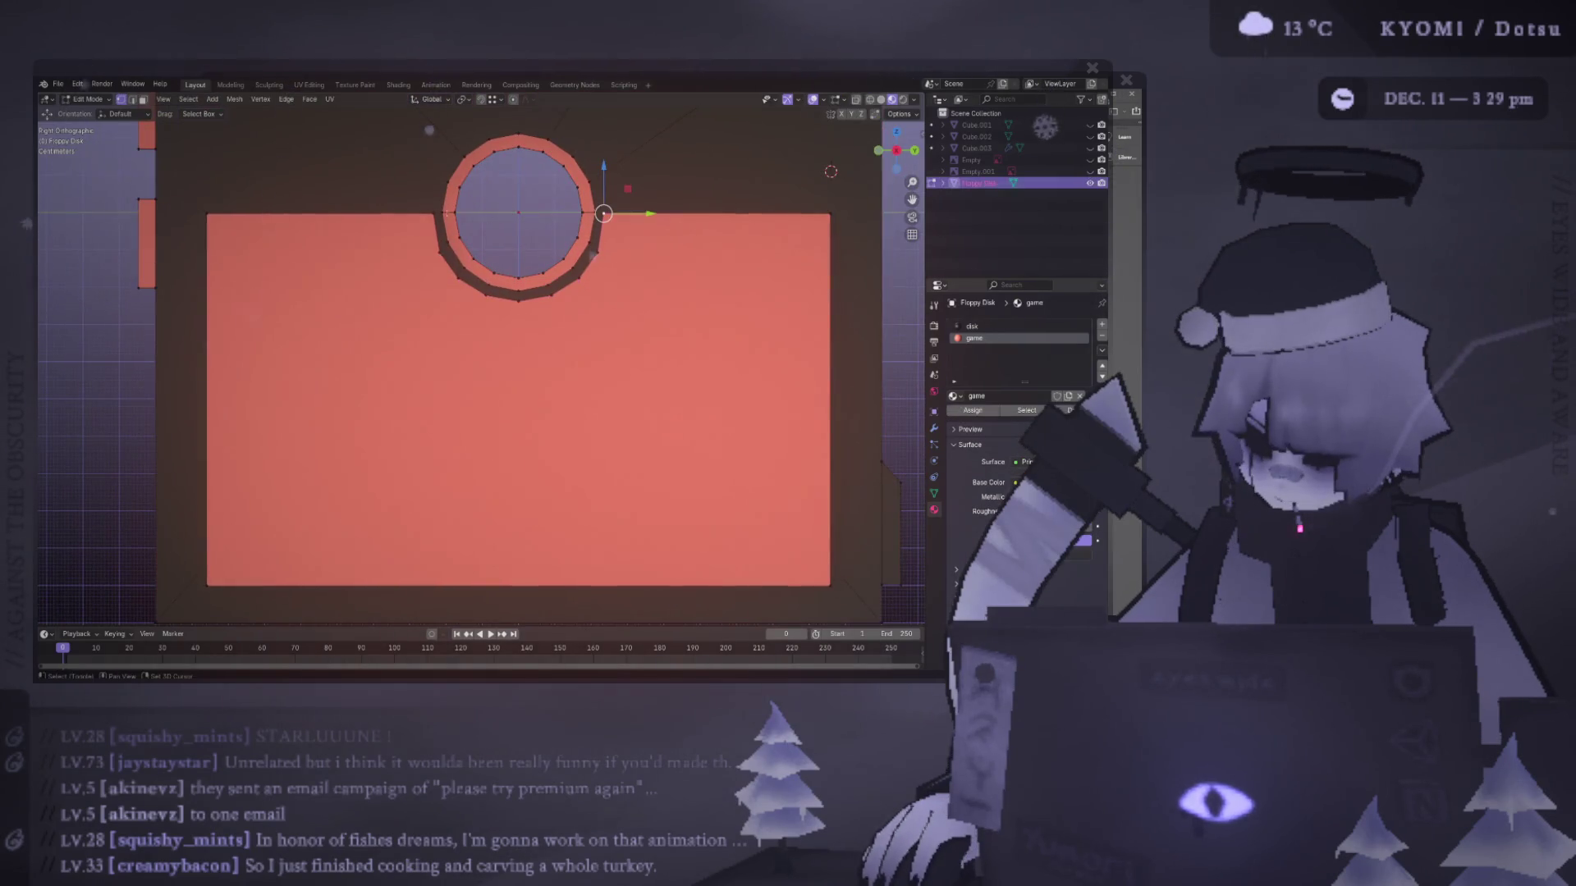
key(s)
key(y)
click(673, 249)
scroll(673, 250, down, 5)
key(Tab)
mouse_move(673, 250)
middle_down()
mouse_move(647, 328)
mouse_move(205, 295)
mouse_move(367, 313)
middle_up()
scroll(374, 310, up, 5)
key(ctrl+s)
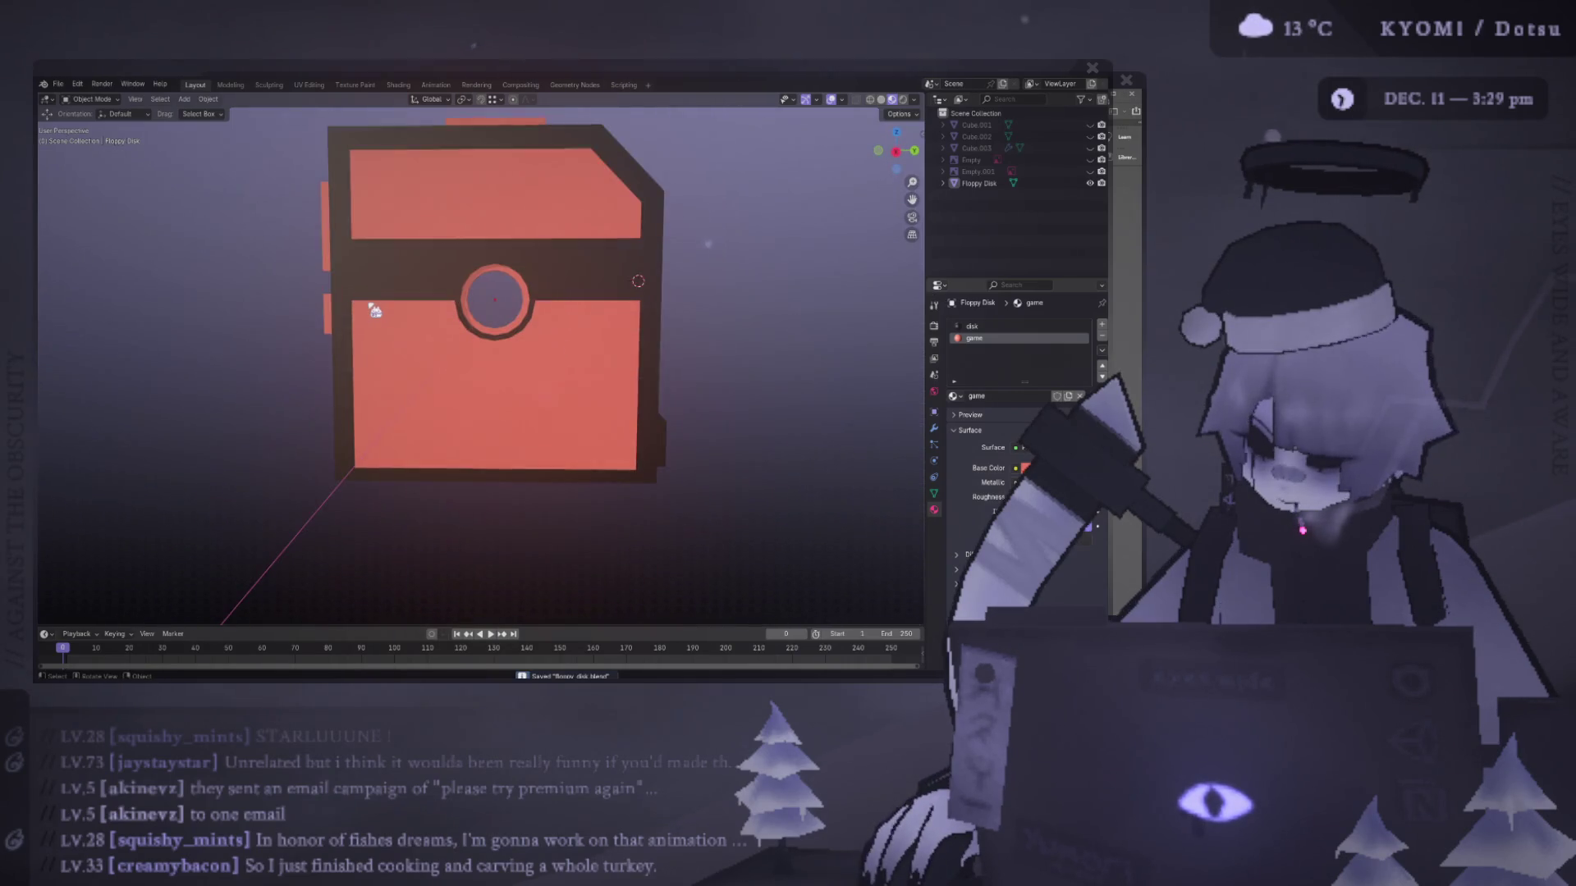
alt+middle_drag(605, 323, 565, 305)
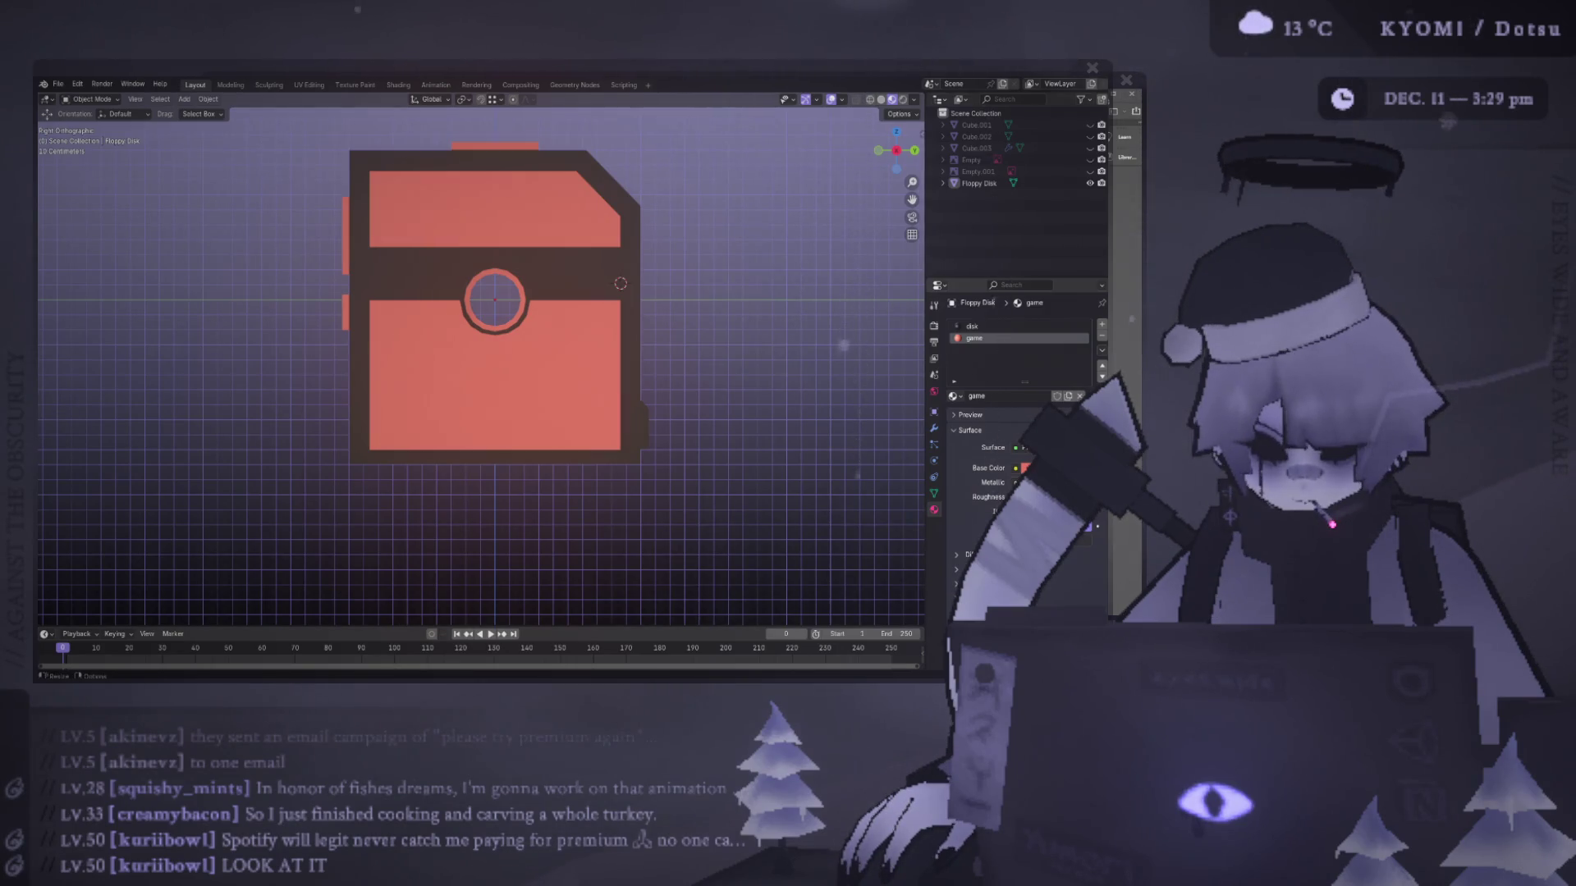
mouse_move(189, 329)
middle_down()
mouse_move(201, 410)
mouse_move(165, 366)
mouse_move(403, 397)
middle_up()
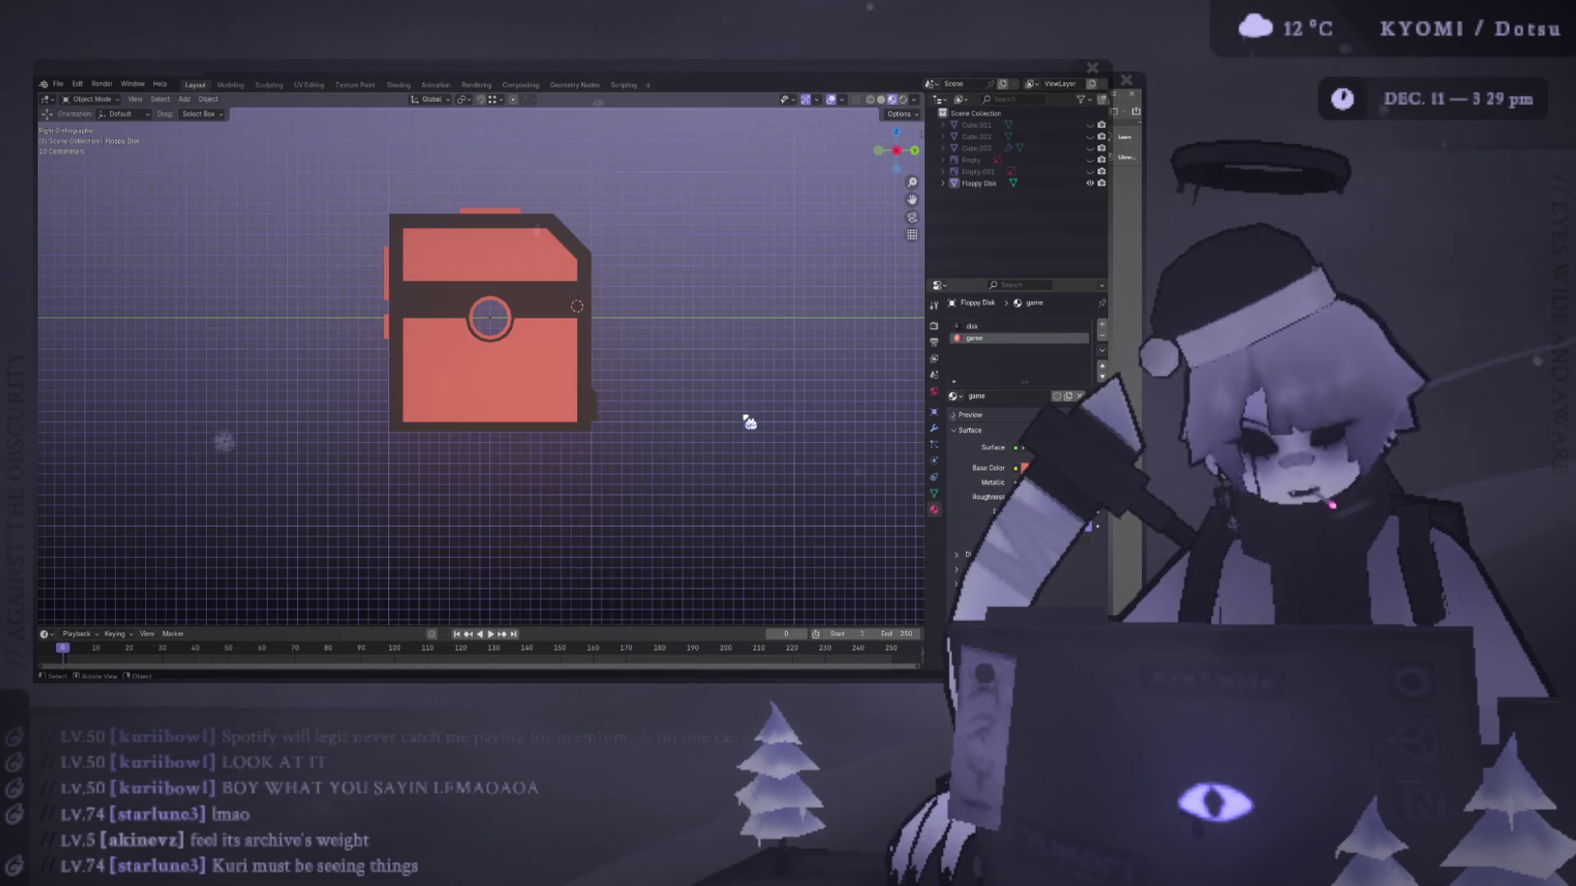
mouse_move(643, 338)
middle_down()
mouse_move(616, 341)
mouse_move(633, 373)
mouse_move(553, 337)
mouse_move(327, 328)
mouse_move(339, 171)
mouse_move(401, 351)
mouse_move(503, 356)
middle_up()
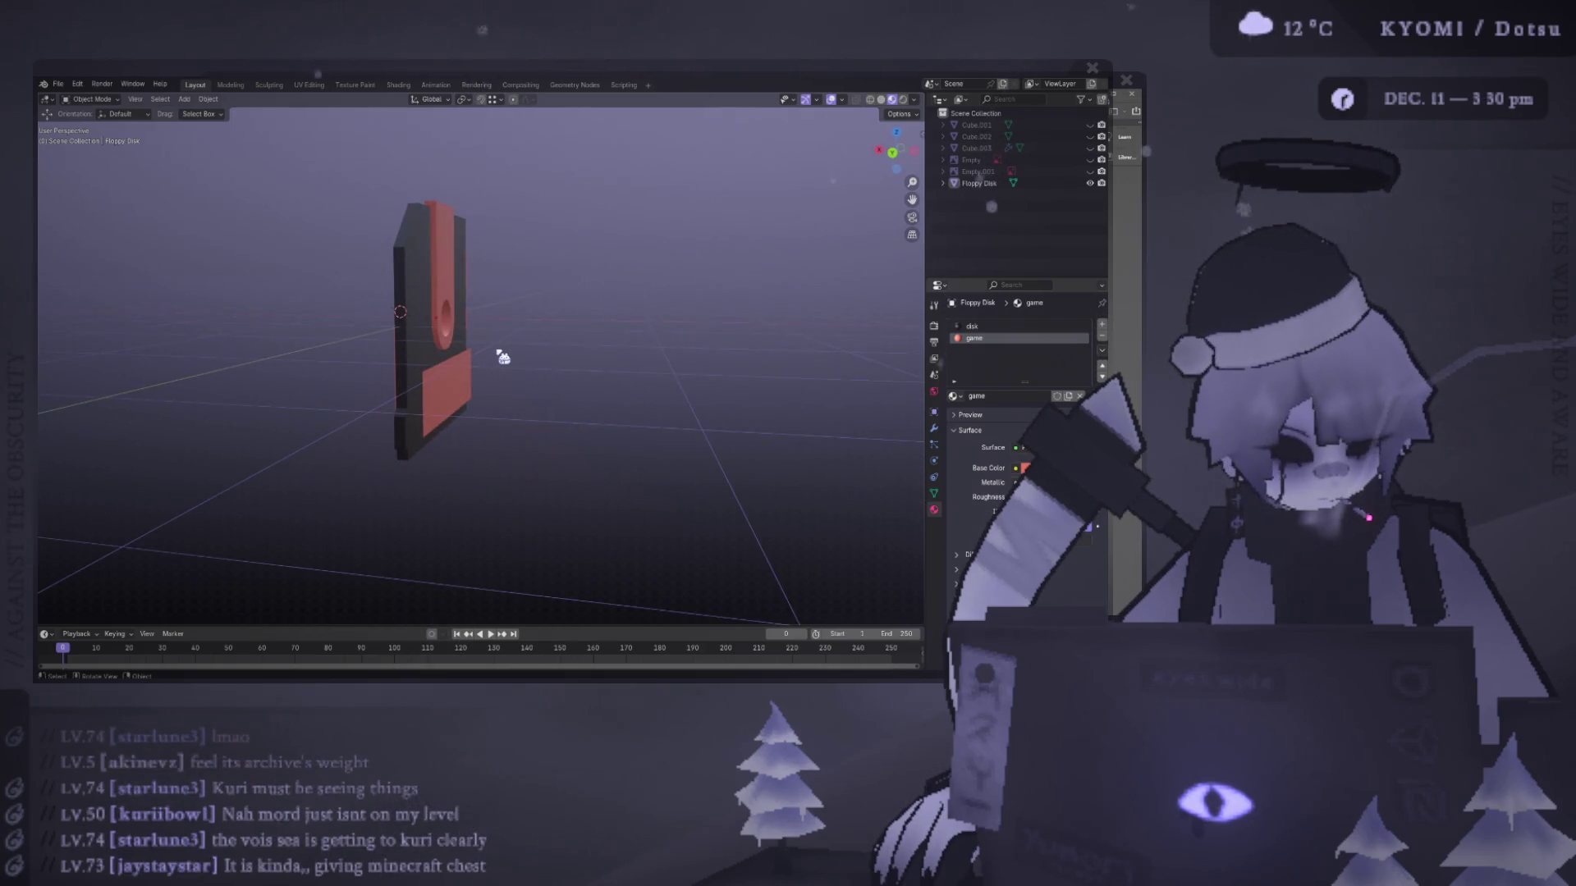
- In face select mode, select the lower red label face and all its linked geometry
mouse_move(374, 324)
middle_down()
mouse_move(520, 299)
mouse_move(503, 386)
mouse_move(513, 312)
mouse_move(472, 365)
mouse_move(506, 347)
mouse_move(345, 332)
mouse_move(405, 323)
mouse_move(386, 352)
middle_up()
key(Tab)
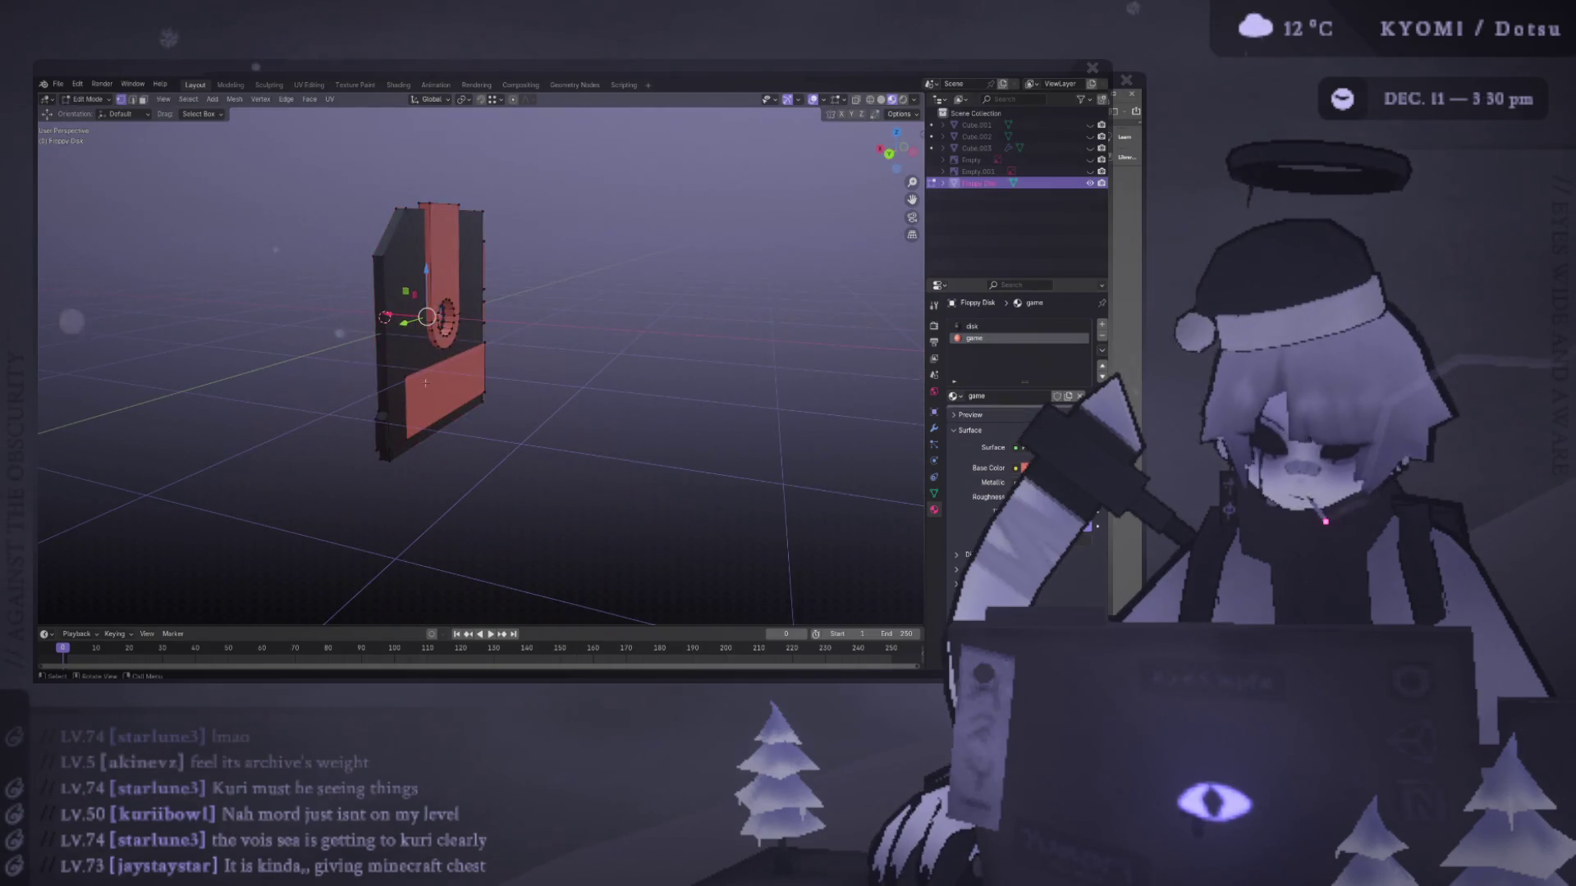
key(3)
click(450, 385)
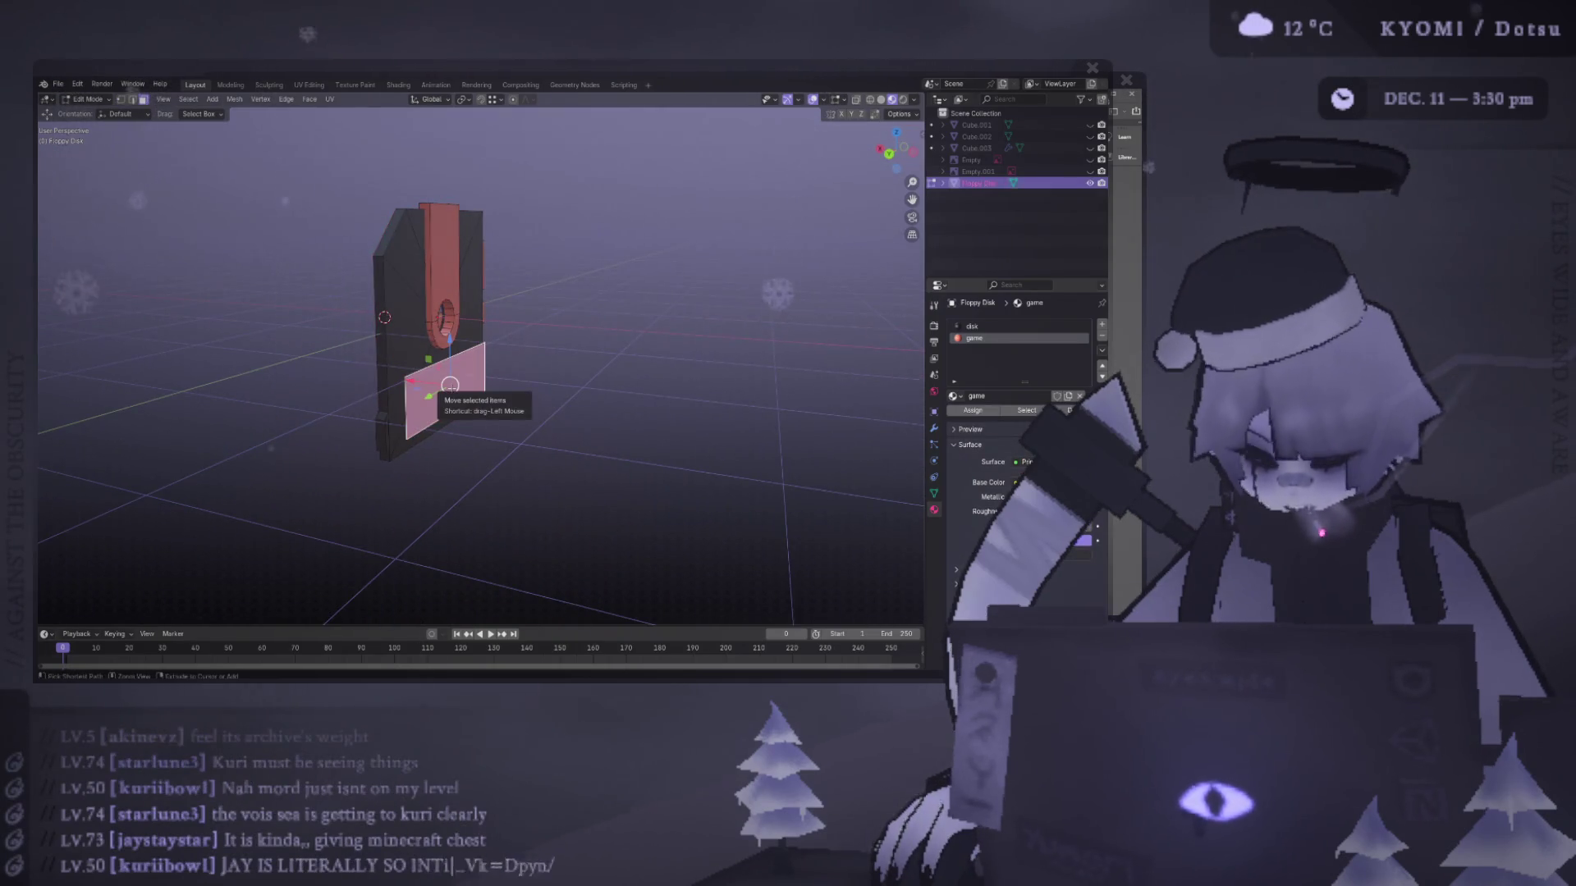
key(ctrl+l)
key(ctrl+KP_1)
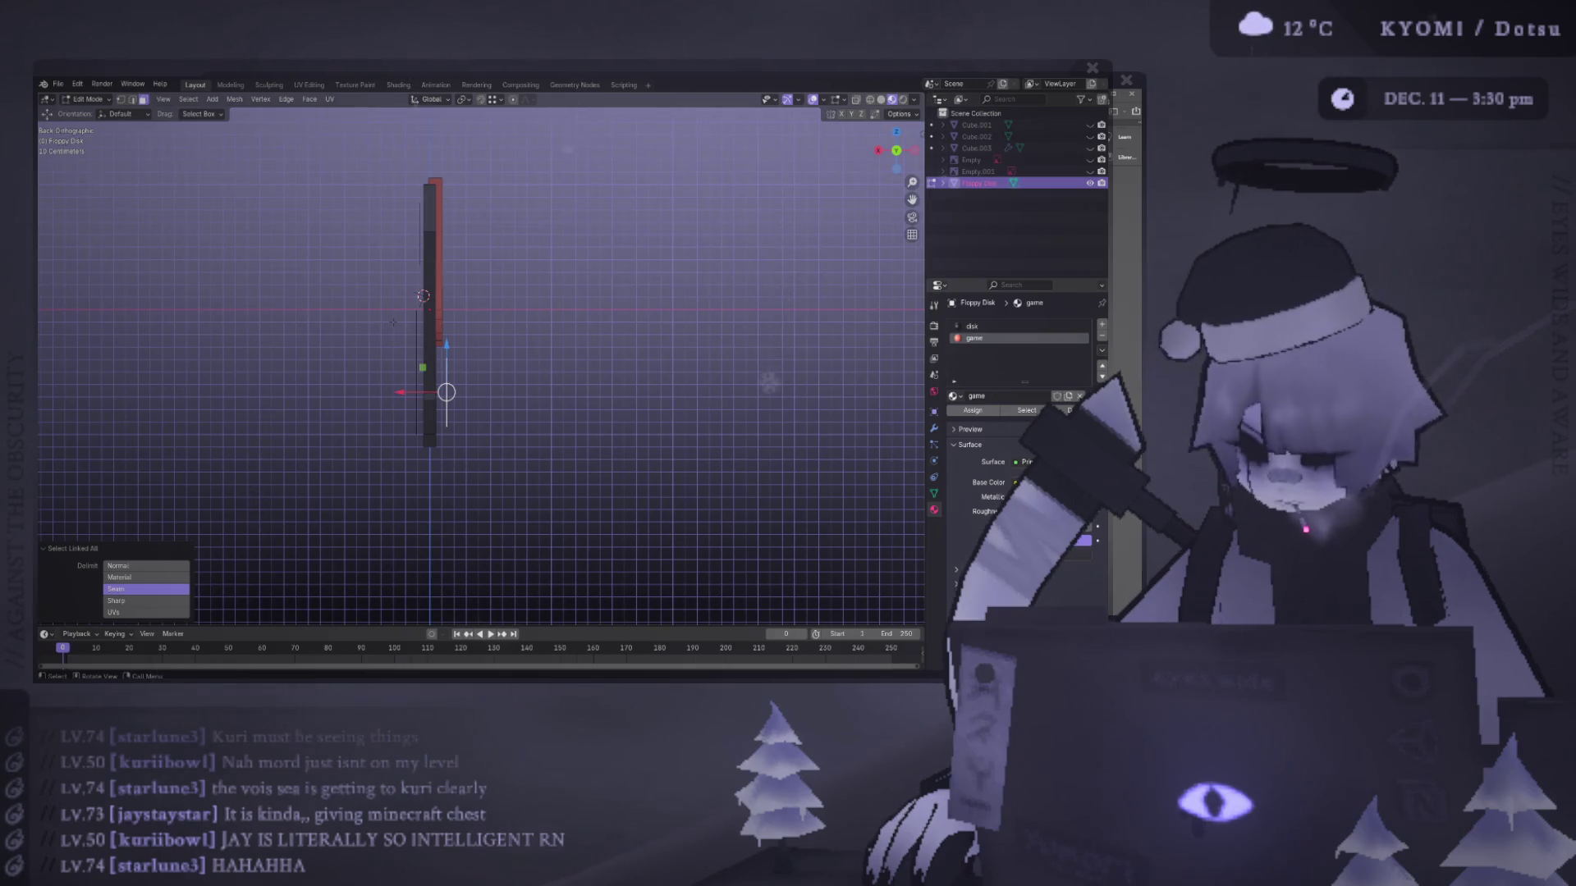
- Shift the label geometry along X in Back Orthographic view, about 0.012 m, with a small follow-up adjustment
middle_drag(393, 322, 411, 361)
key(ctrl+KP_1)
scroll(397, 405, up, 2)
key(g)
key(x)
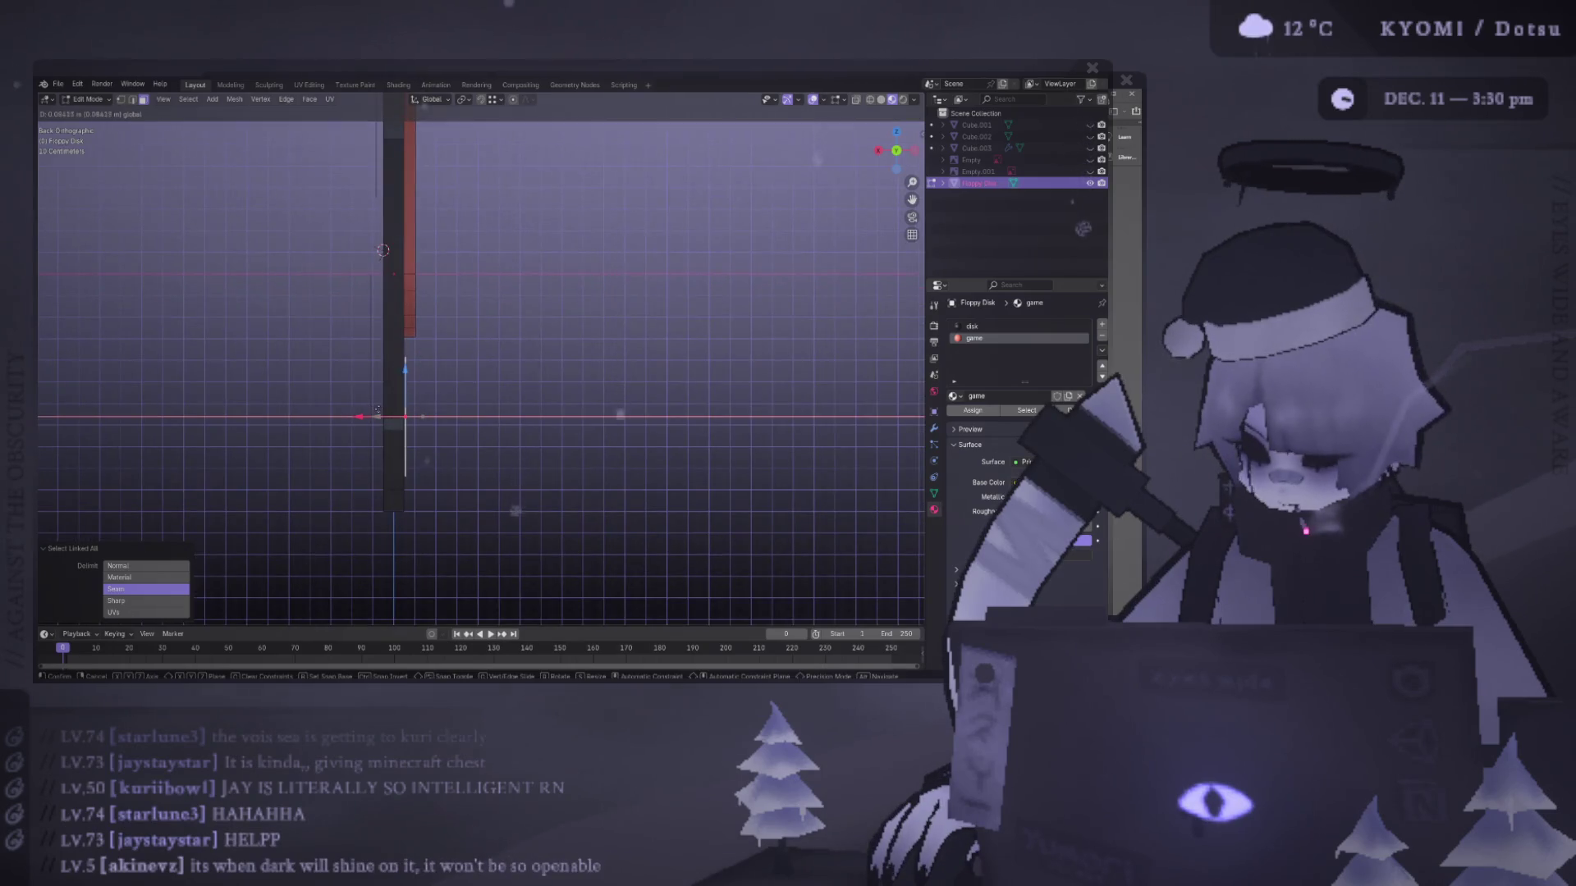
click(377, 409)
middle_drag(378, 409, 410, 394)
key(ctrl+KP_1)
scroll(383, 393, up, 2)
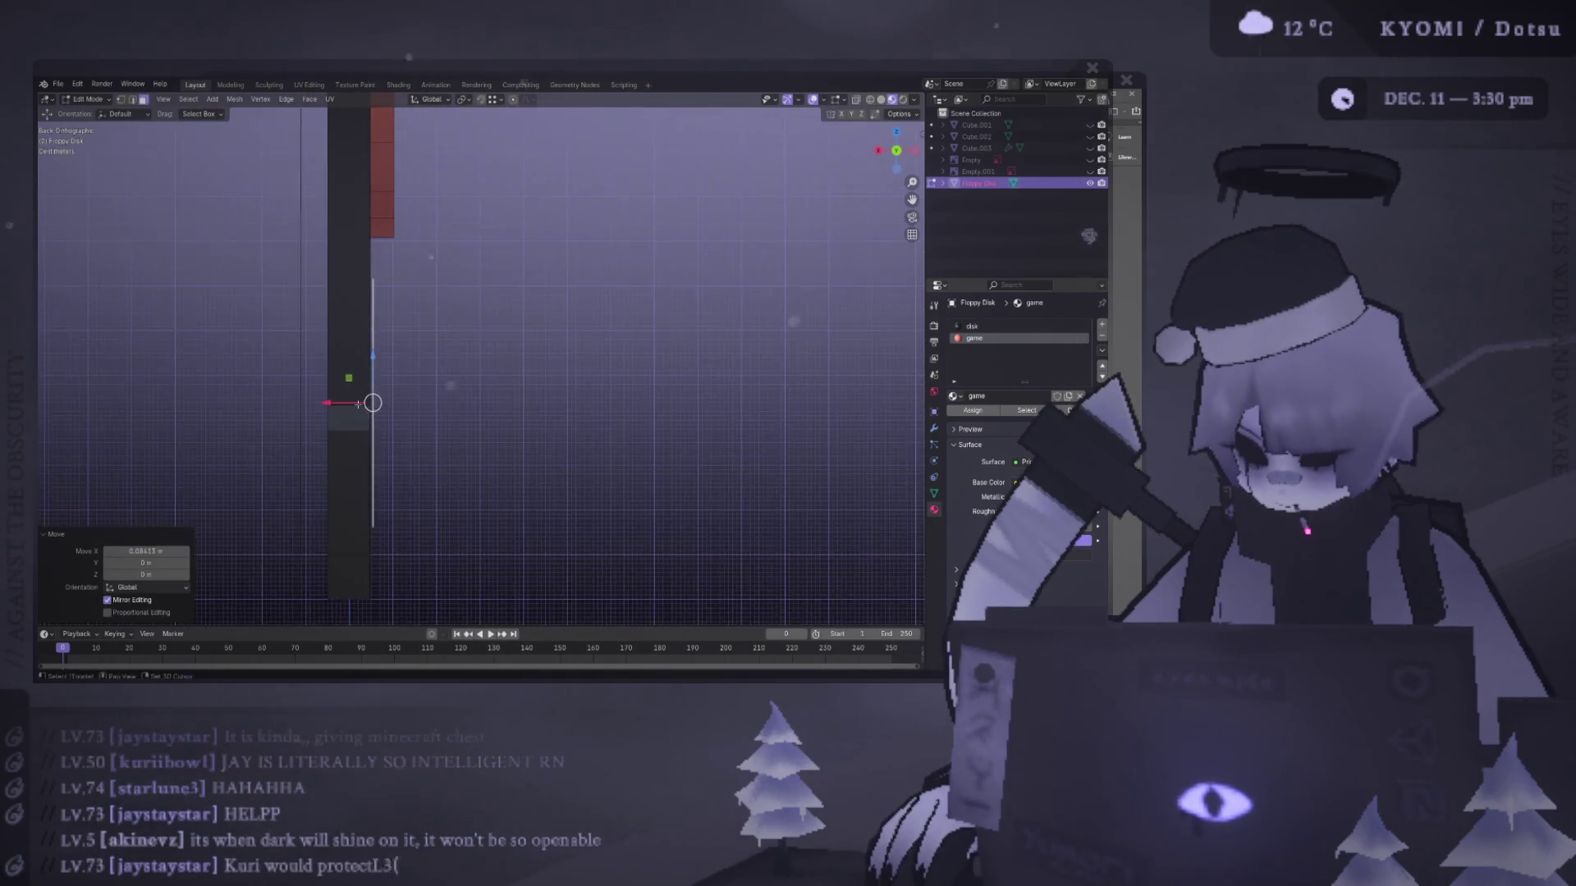
key(g)
key(x)
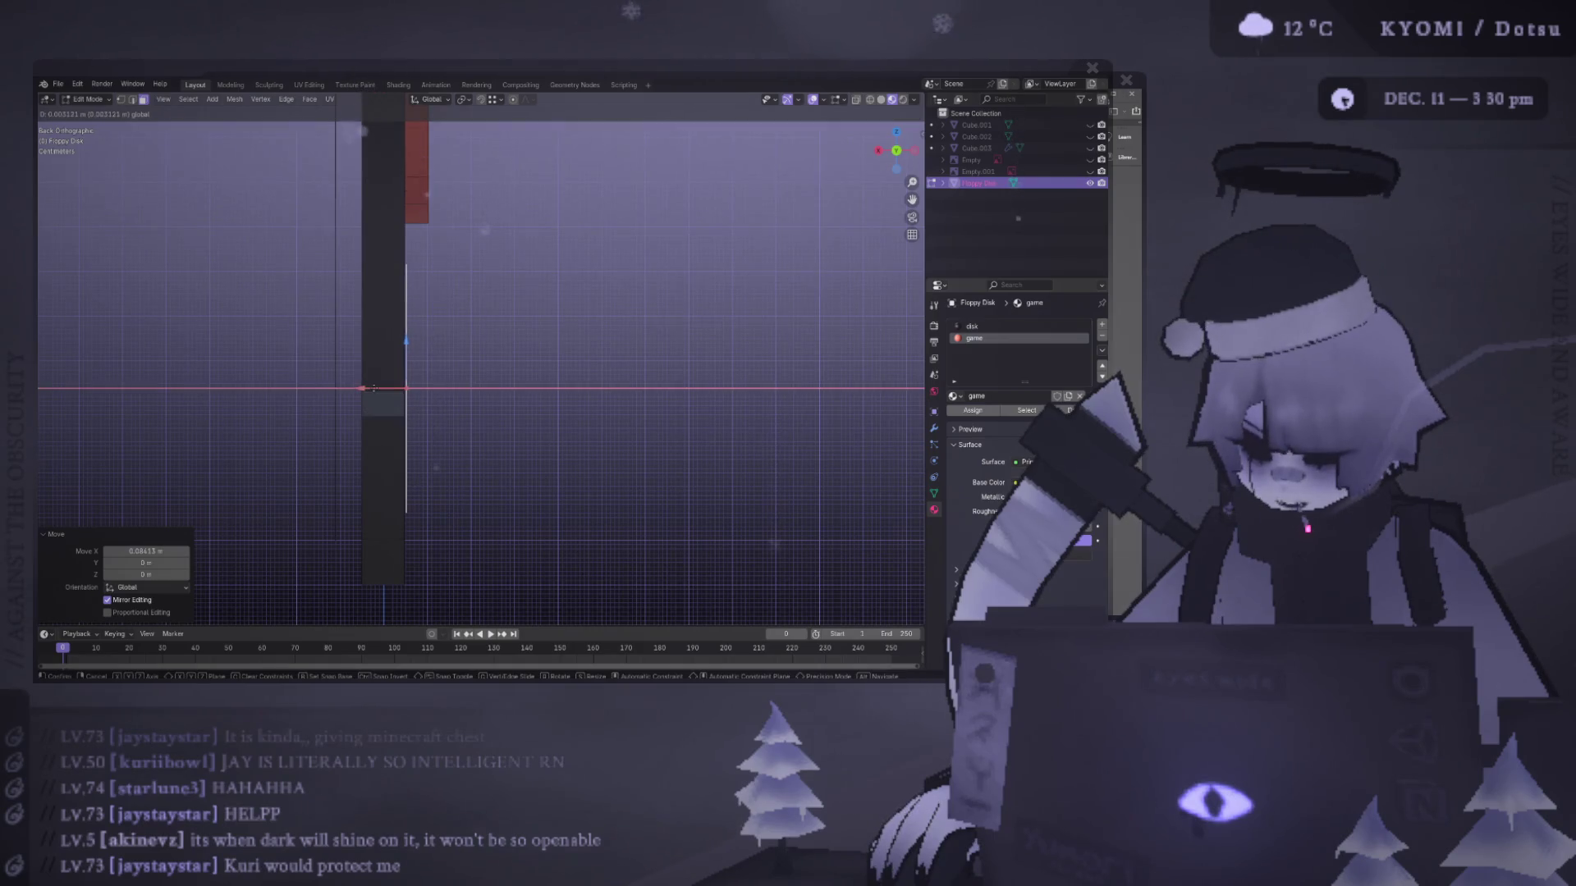
click(373, 388)
- Select the top shutter face with its linked geometry and slide it to about -0.059 m along X
mouse_move(405, 386)
middle_down()
mouse_move(443, 377)
mouse_move(391, 332)
mouse_move(438, 210)
middle_up()
shift+click(437, 210)
key(ctrl+l)
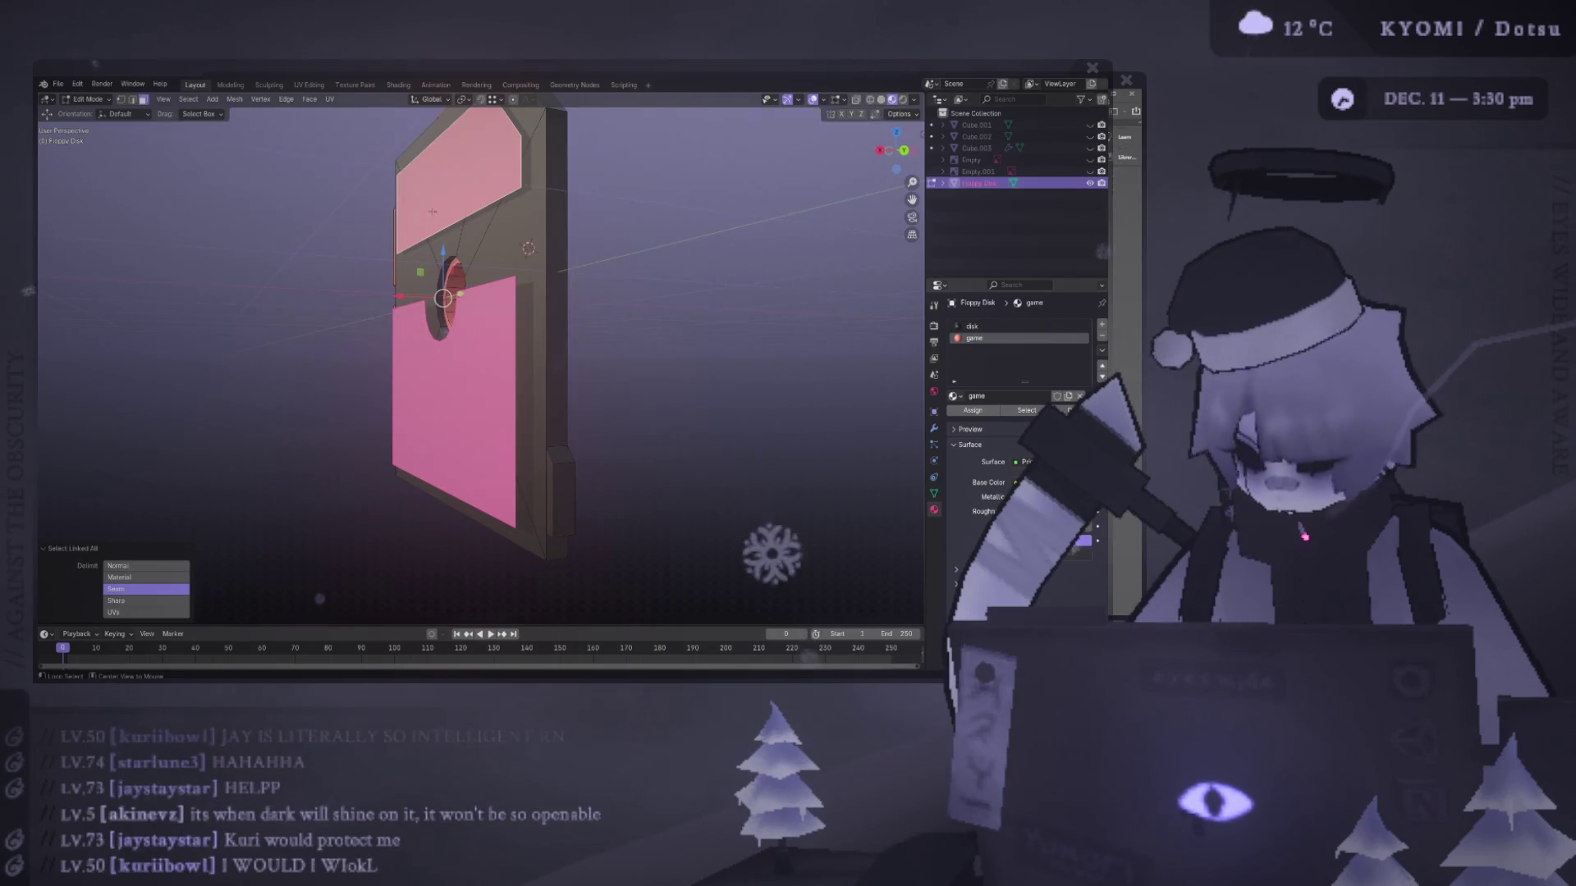
key(ctrl+KP_1)
drag(364, 279, 384, 284)
middle_drag(384, 284, 353, 304)
key(ctrl+KP_1)
scroll(432, 443, up, 6)
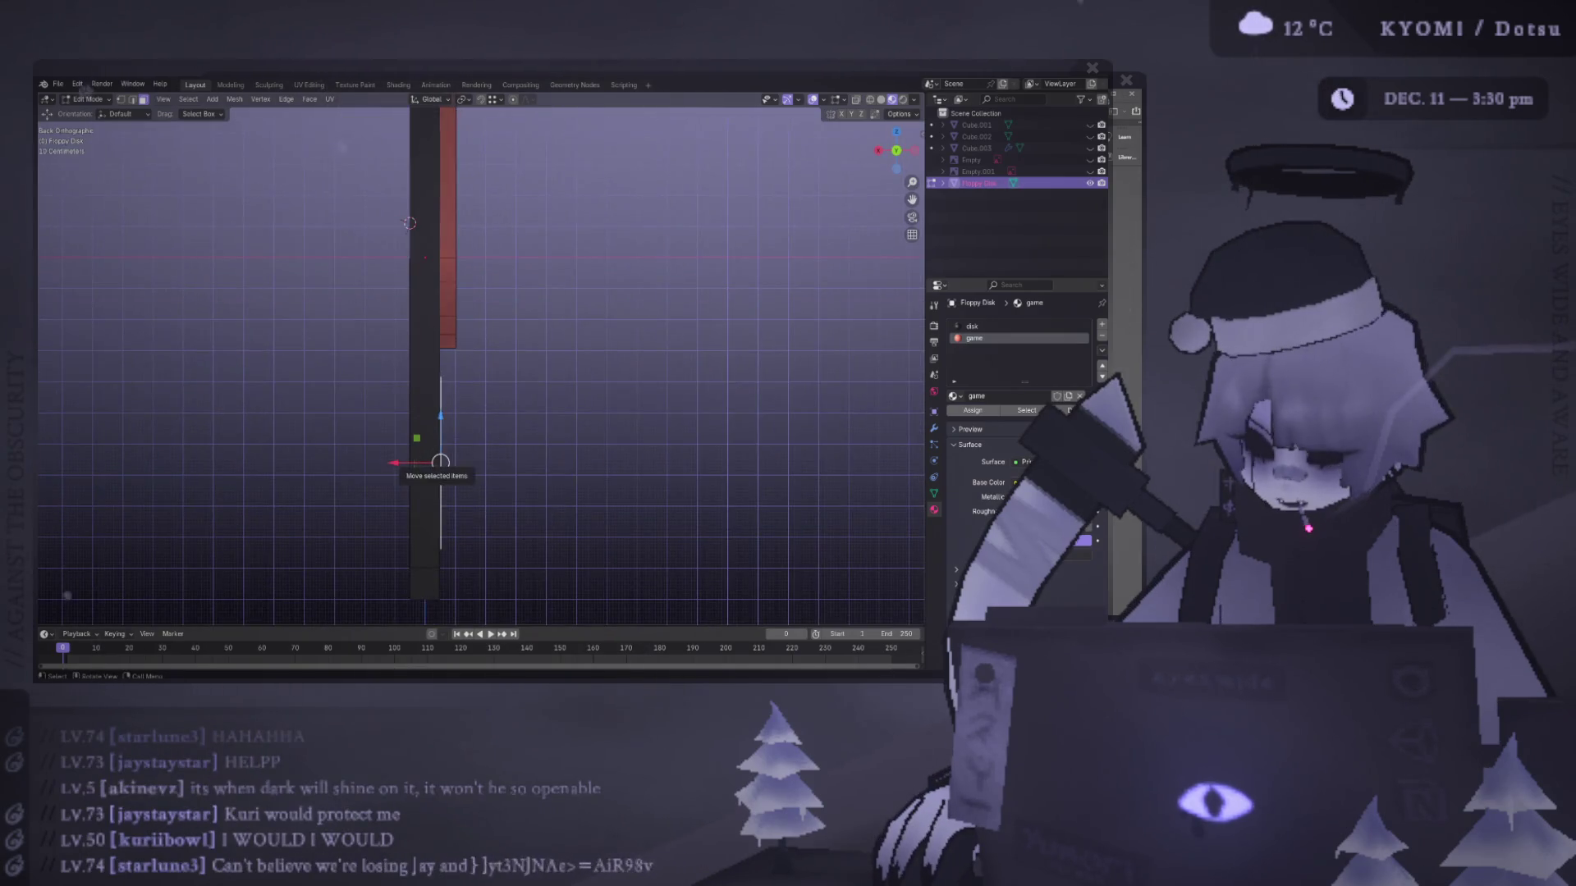
- Nudge the shutter selection back and forth along X, checking it in 3D
drag(417, 463, 415, 462)
mouse_move(459, 361)
middle_down()
mouse_move(542, 337)
mouse_move(343, 283)
mouse_move(411, 263)
mouse_move(444, 197)
mouse_move(380, 309)
mouse_move(417, 332)
mouse_move(421, 229)
middle_up()
mouse_move(403, 197)
mouse_down()
mouse_move(375, 197)
mouse_move(394, 209)
mouse_up()
alt+middle_drag(362, 312, 300, 366)
scroll(301, 365, up, 4)
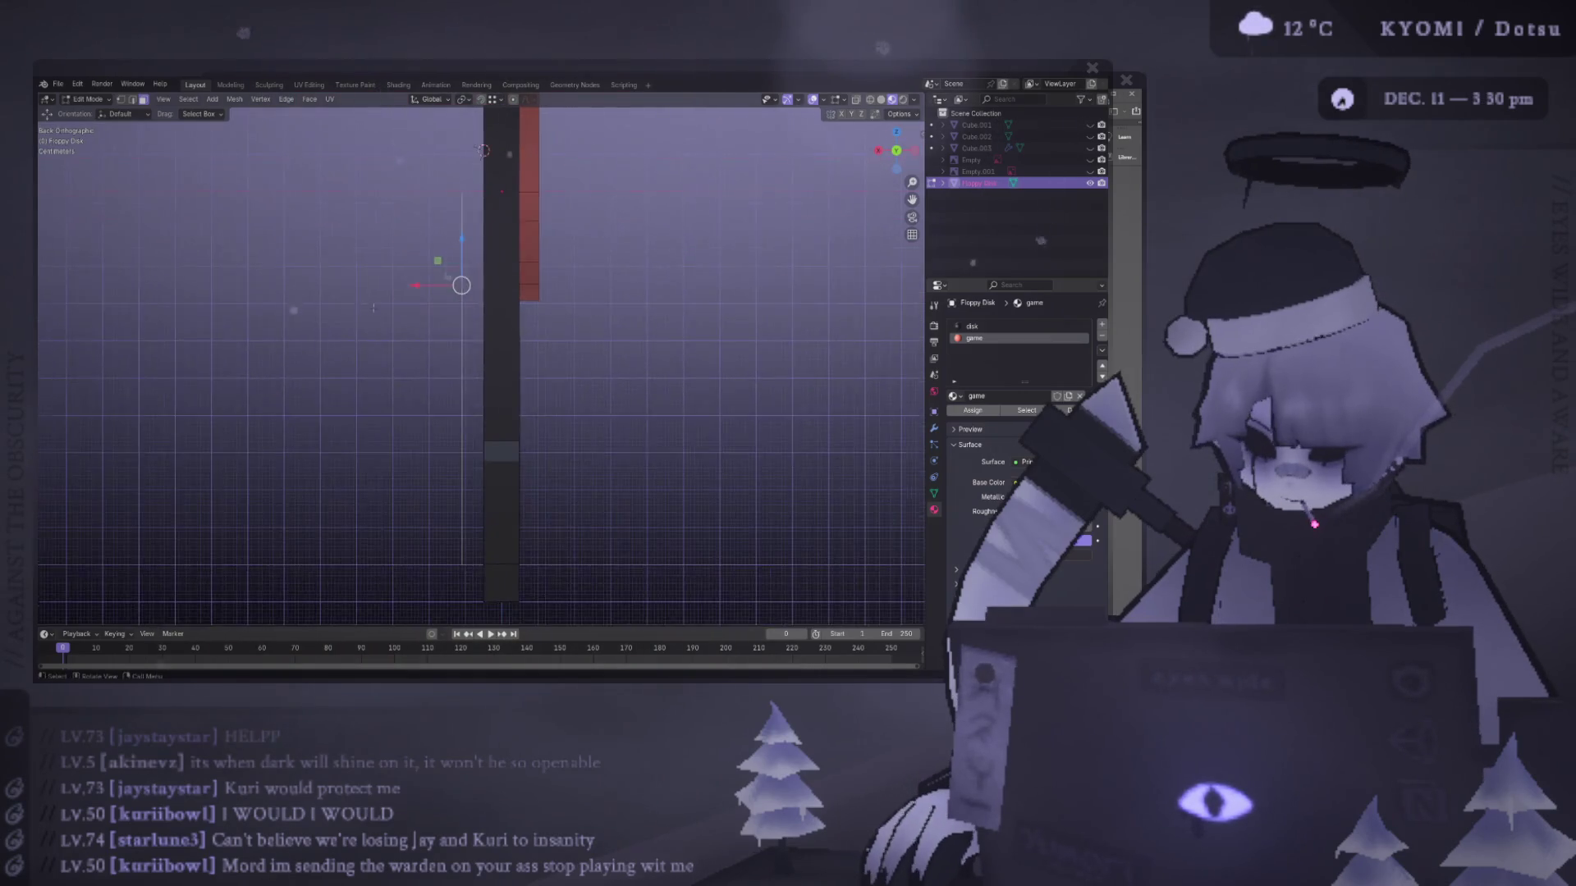
drag(418, 253, 425, 253)
mouse_move(402, 310)
middle_down()
mouse_move(375, 436)
mouse_move(423, 278)
middle_up()
- Move the selected edge along X in the back edge-on view and exit Edit Mode
key(ctrl+KP_1)
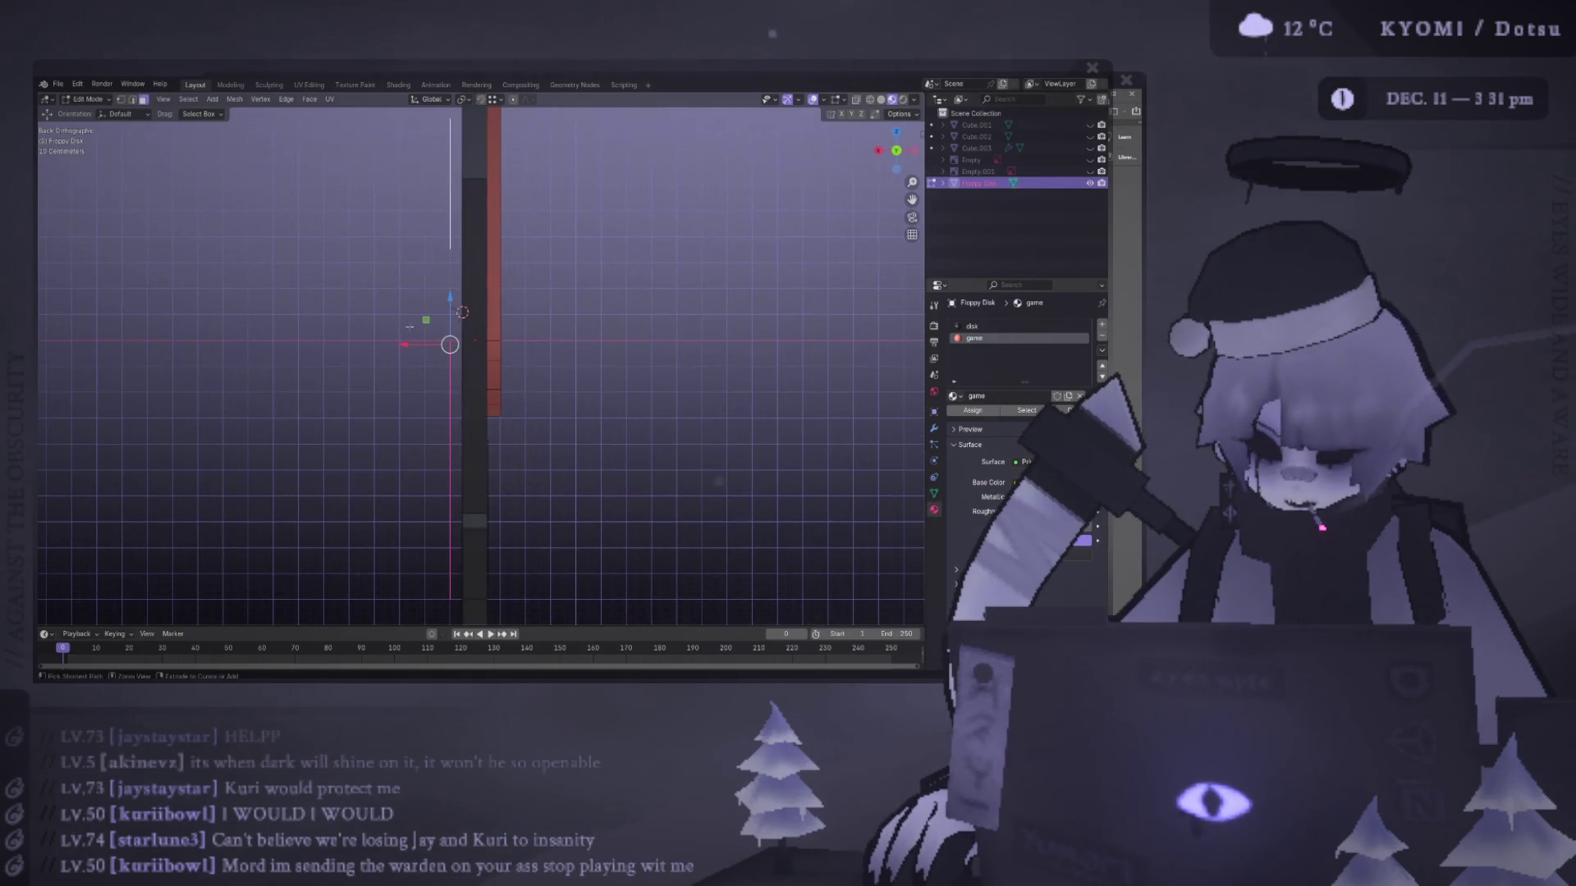
key(g)
key(x)
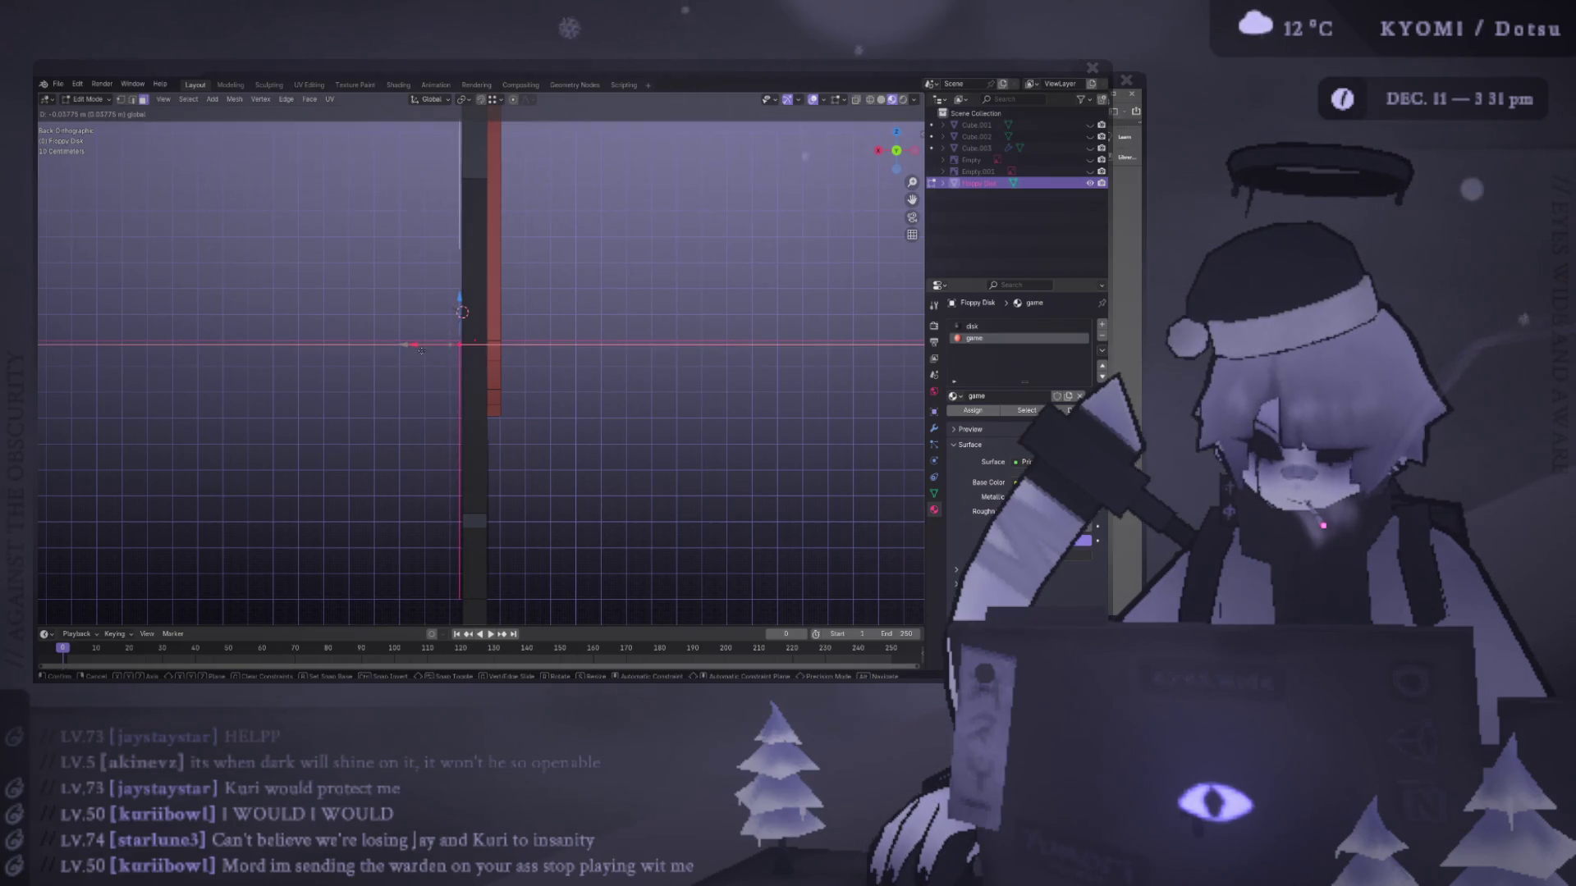
click(422, 350)
scroll(412, 355, down, 5)
key(Tab)
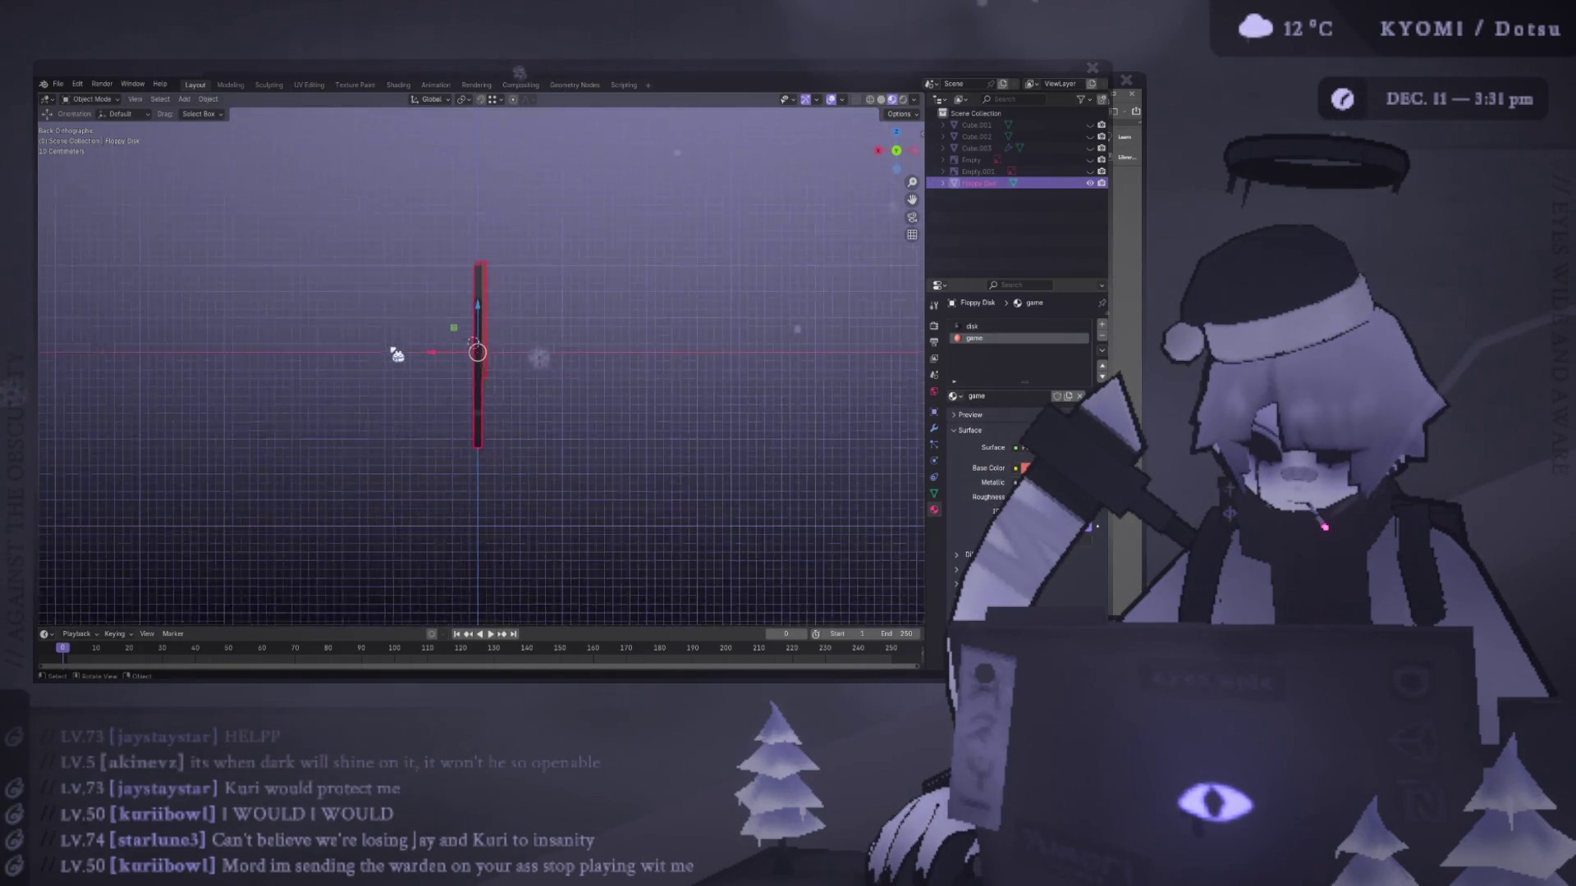
- Select the floppy disk object, orbiting to see its back side
mouse_move(395, 356)
middle_down()
mouse_move(525, 525)
mouse_move(672, 372)
mouse_move(717, 292)
mouse_move(630, 286)
mouse_move(643, 341)
mouse_move(394, 387)
mouse_move(99, 345)
mouse_move(654, 303)
middle_up()
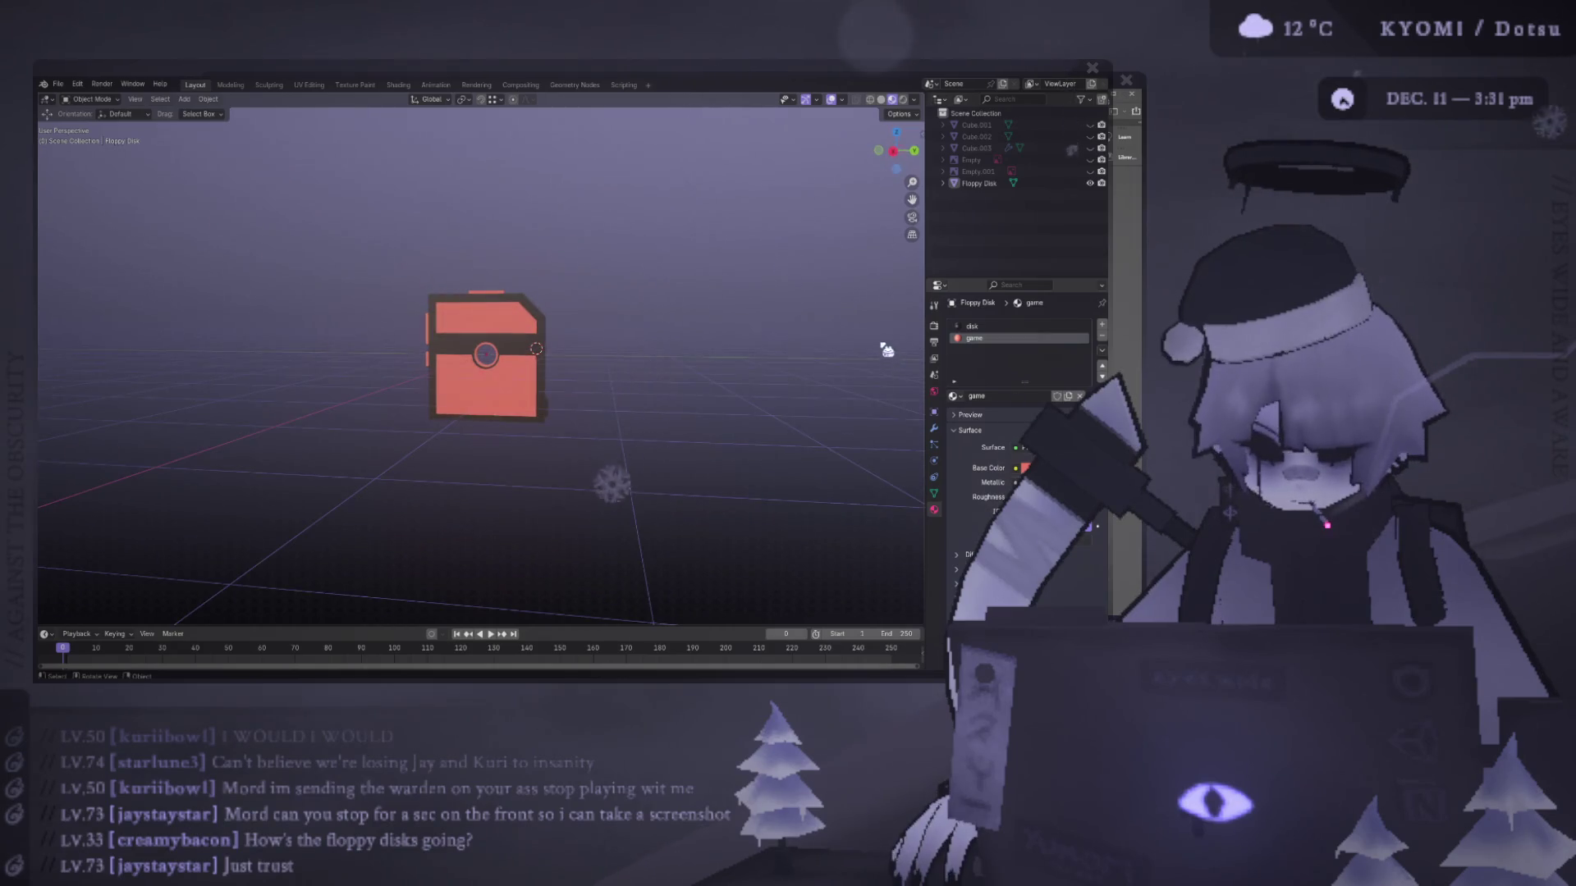
scroll(668, 317, up, 7)
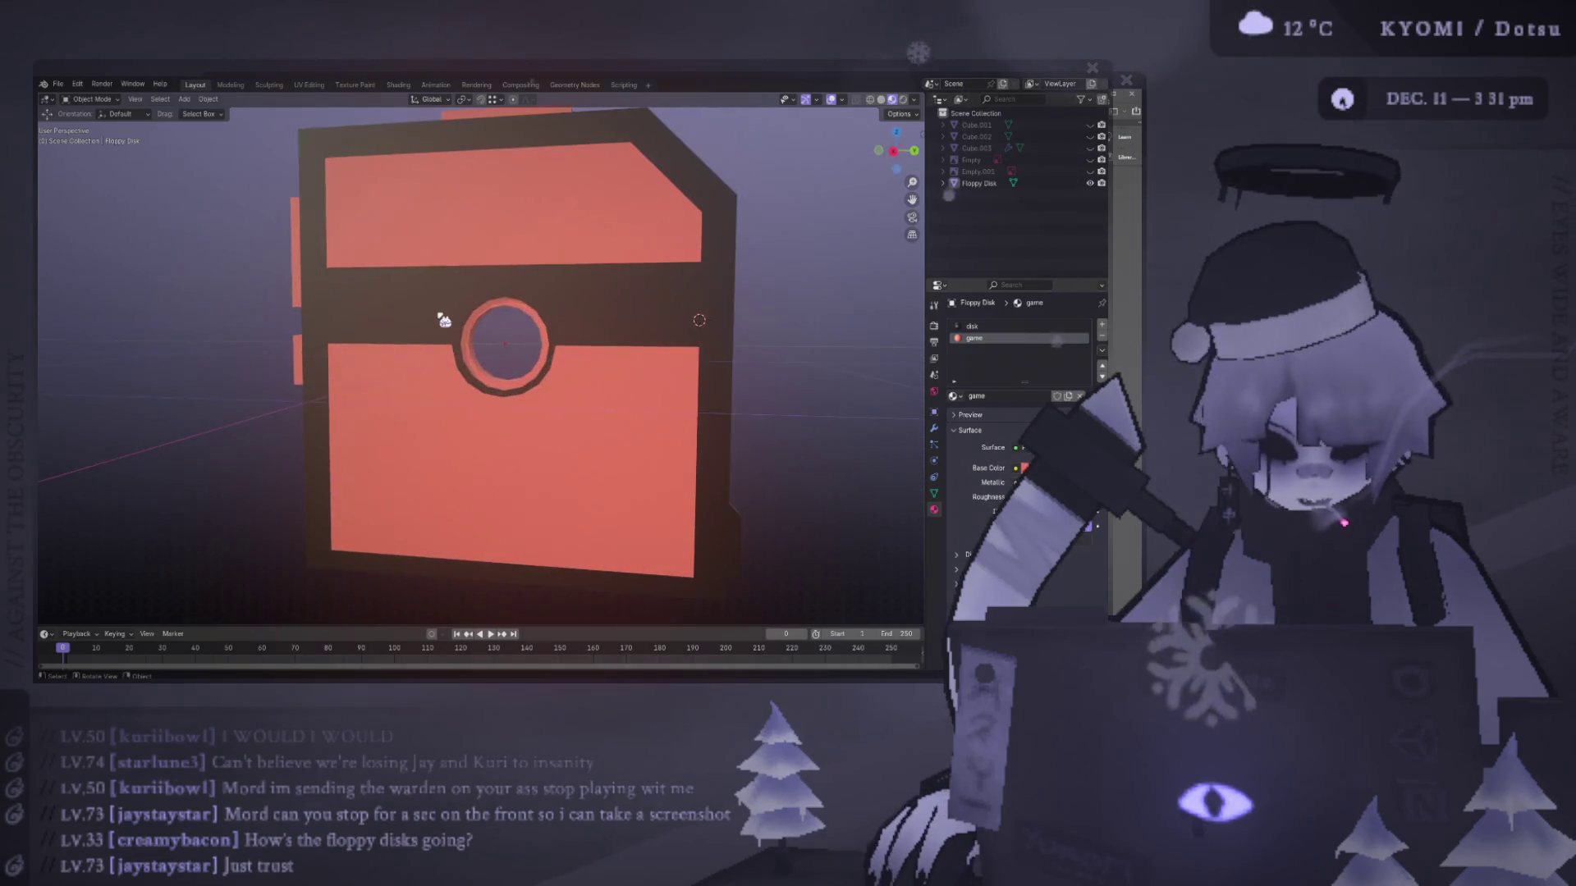
click(465, 318)
scroll(465, 320, down, 6)
mouse_move(475, 342)
middle_down()
mouse_move(703, 341)
mouse_move(496, 337)
middle_up()
scroll(503, 320, up, 4)
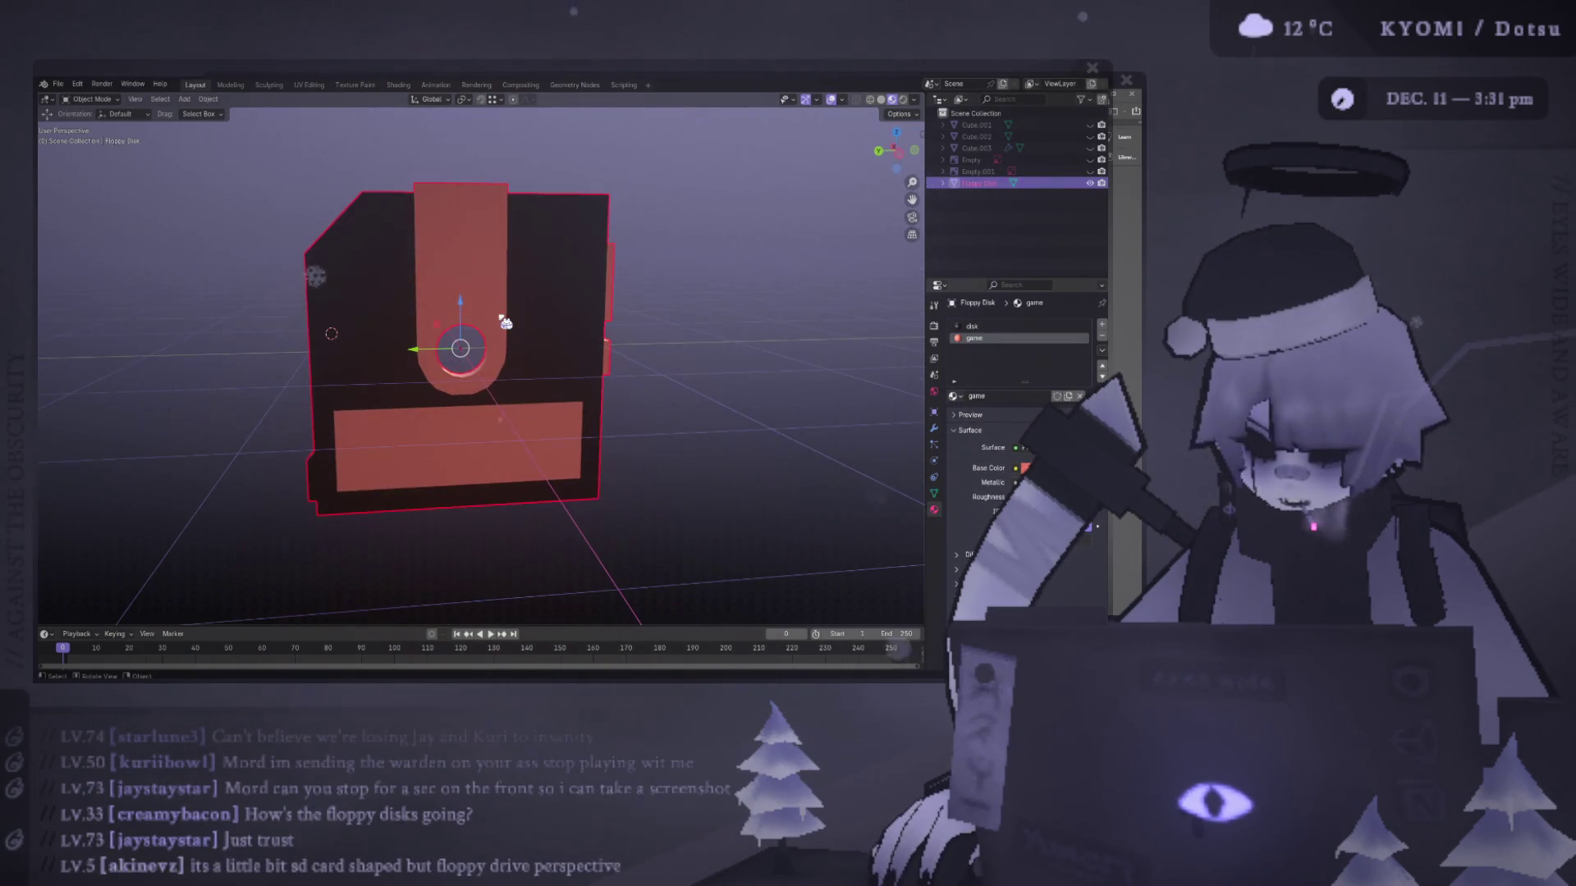
scroll(554, 296, down, 5)
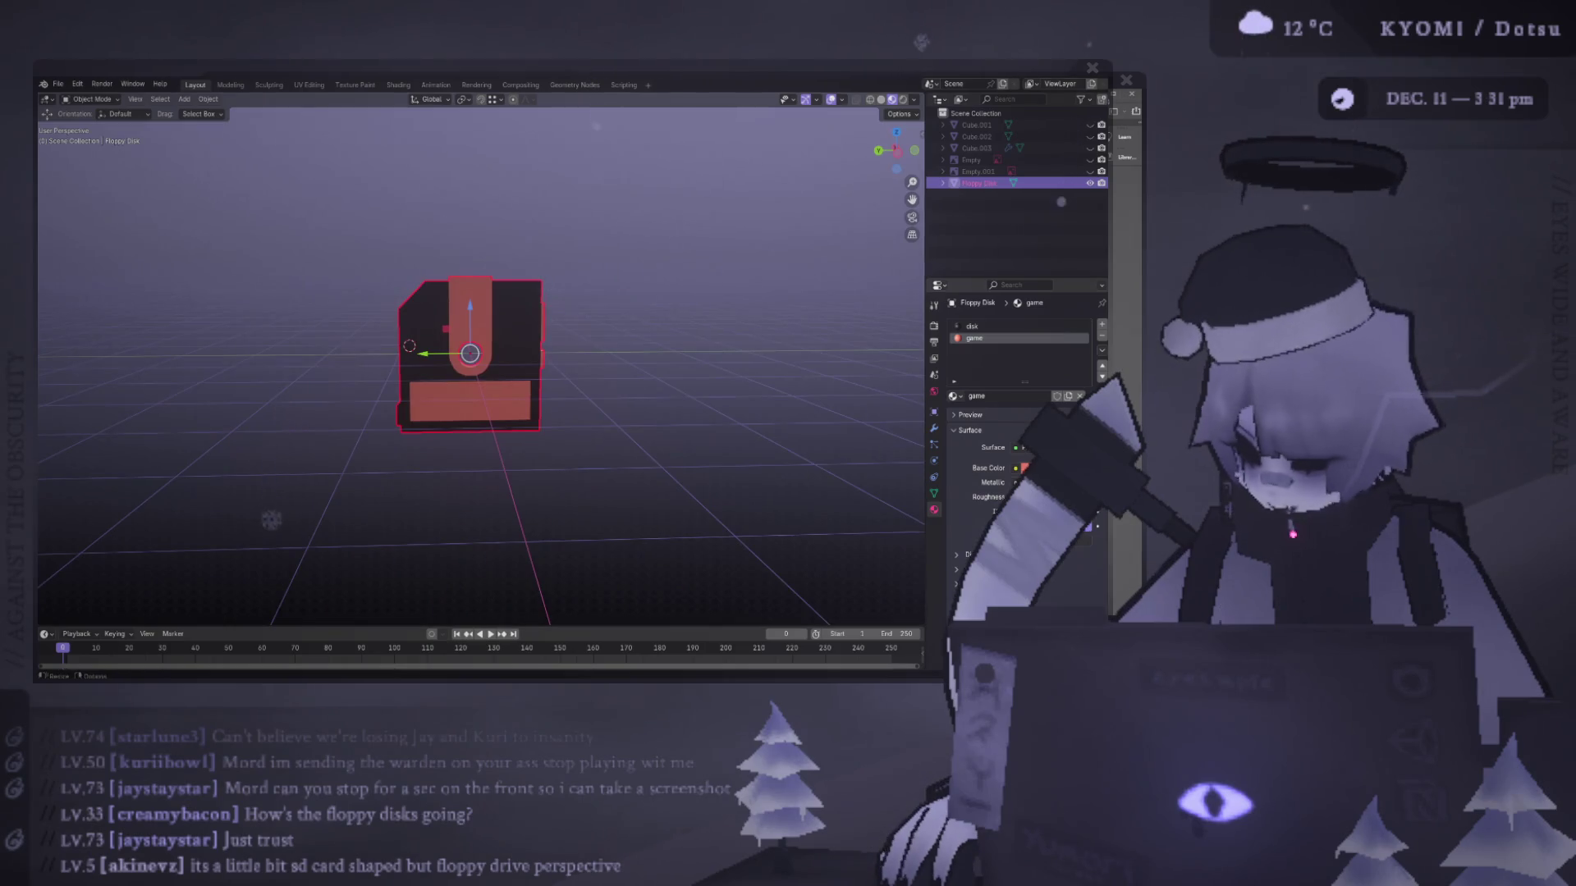
- Unhide the Empty and Empty.001 reference images and view them beside the disk from the side
click(1090, 160)
click(1090, 172)
scroll(317, 210, down, 2)
mouse_move(317, 210)
middle_down()
mouse_move(503, 228)
mouse_move(489, 288)
mouse_move(411, 302)
mouse_move(474, 398)
mouse_move(263, 352)
mouse_move(451, 377)
mouse_move(675, 324)
middle_up()
scroll(412, 322, up, 3)
scroll(405, 307, down, 3)
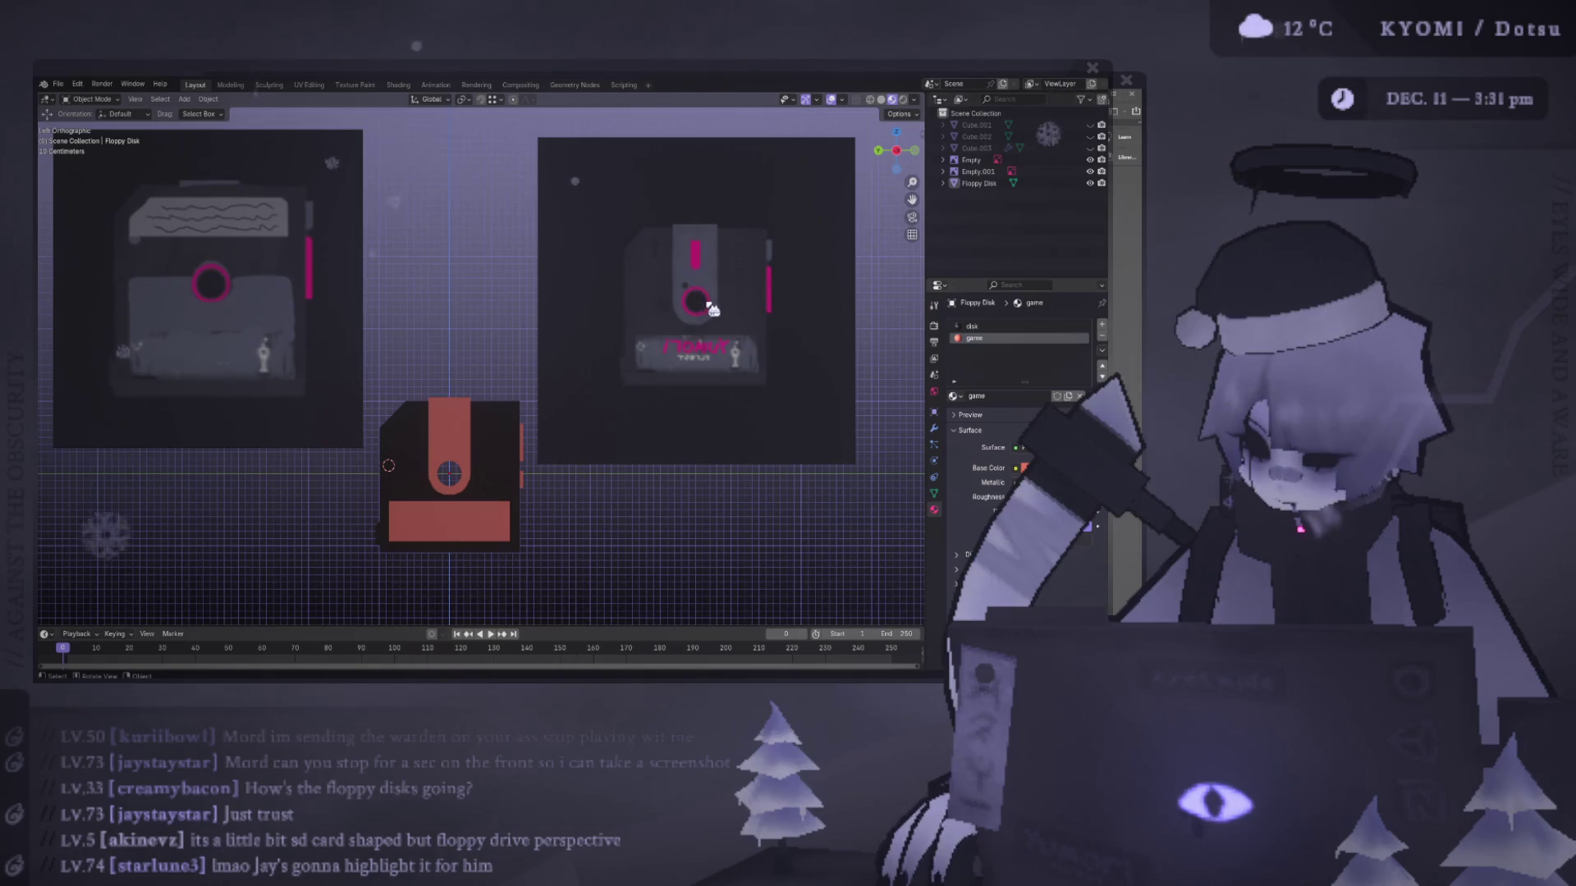
mouse_move(445, 485)
alt+middle_down()
mouse_move(633, 496)
mouse_move(419, 483)
mouse_move(447, 443)
mouse_move(435, 412)
alt+middle_up()
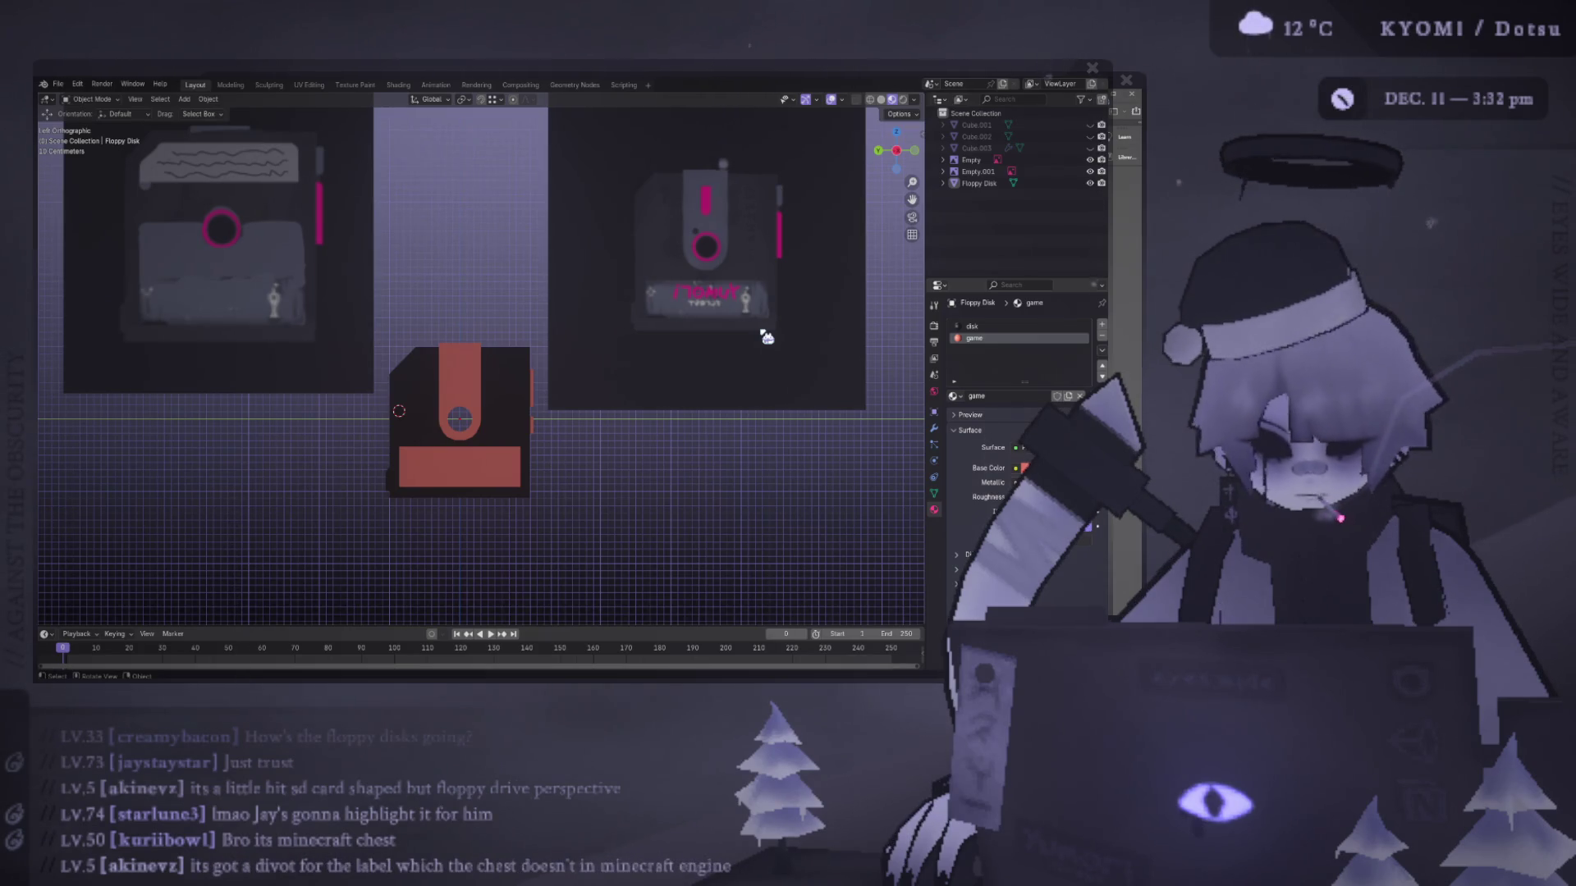
mouse_move(765, 336)
middle_down()
mouse_move(591, 447)
mouse_move(781, 467)
mouse_move(584, 450)
mouse_move(625, 466)
mouse_move(631, 442)
middle_up()
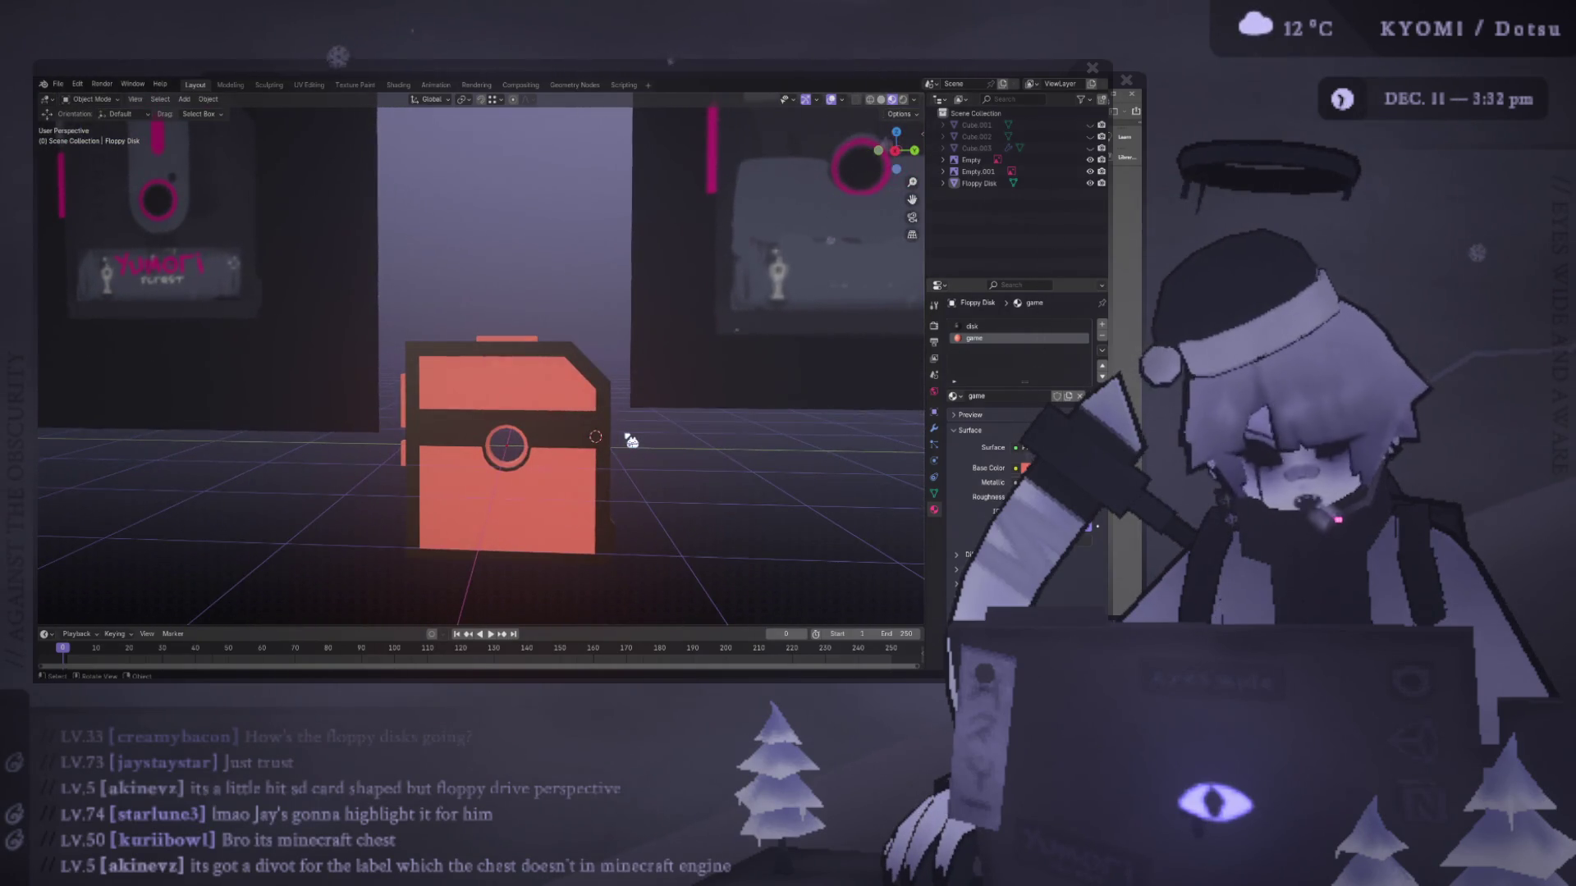
mouse_move(631, 441)
shift+middle_down()
mouse_move(514, 306)
mouse_move(551, 341)
mouse_move(451, 313)
mouse_move(430, 263)
shift+middle_up()
scroll(514, 306, up, 5)
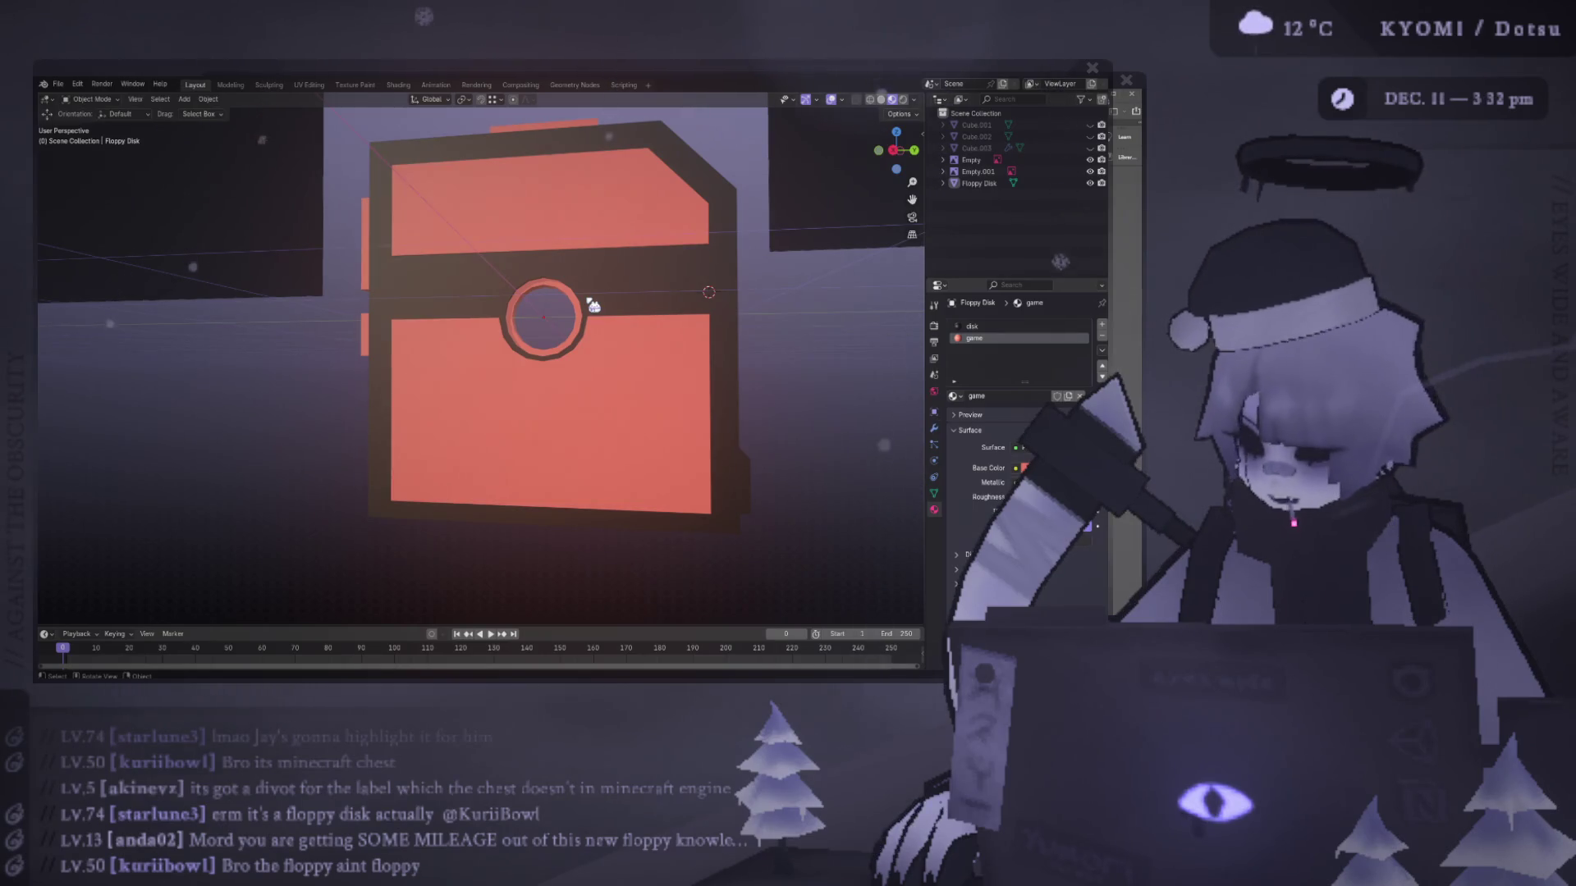
mouse_move(651, 362)
middle_down()
mouse_move(446, 386)
mouse_move(429, 325)
mouse_move(619, 309)
mouse_move(418, 324)
mouse_move(395, 310)
middle_up()
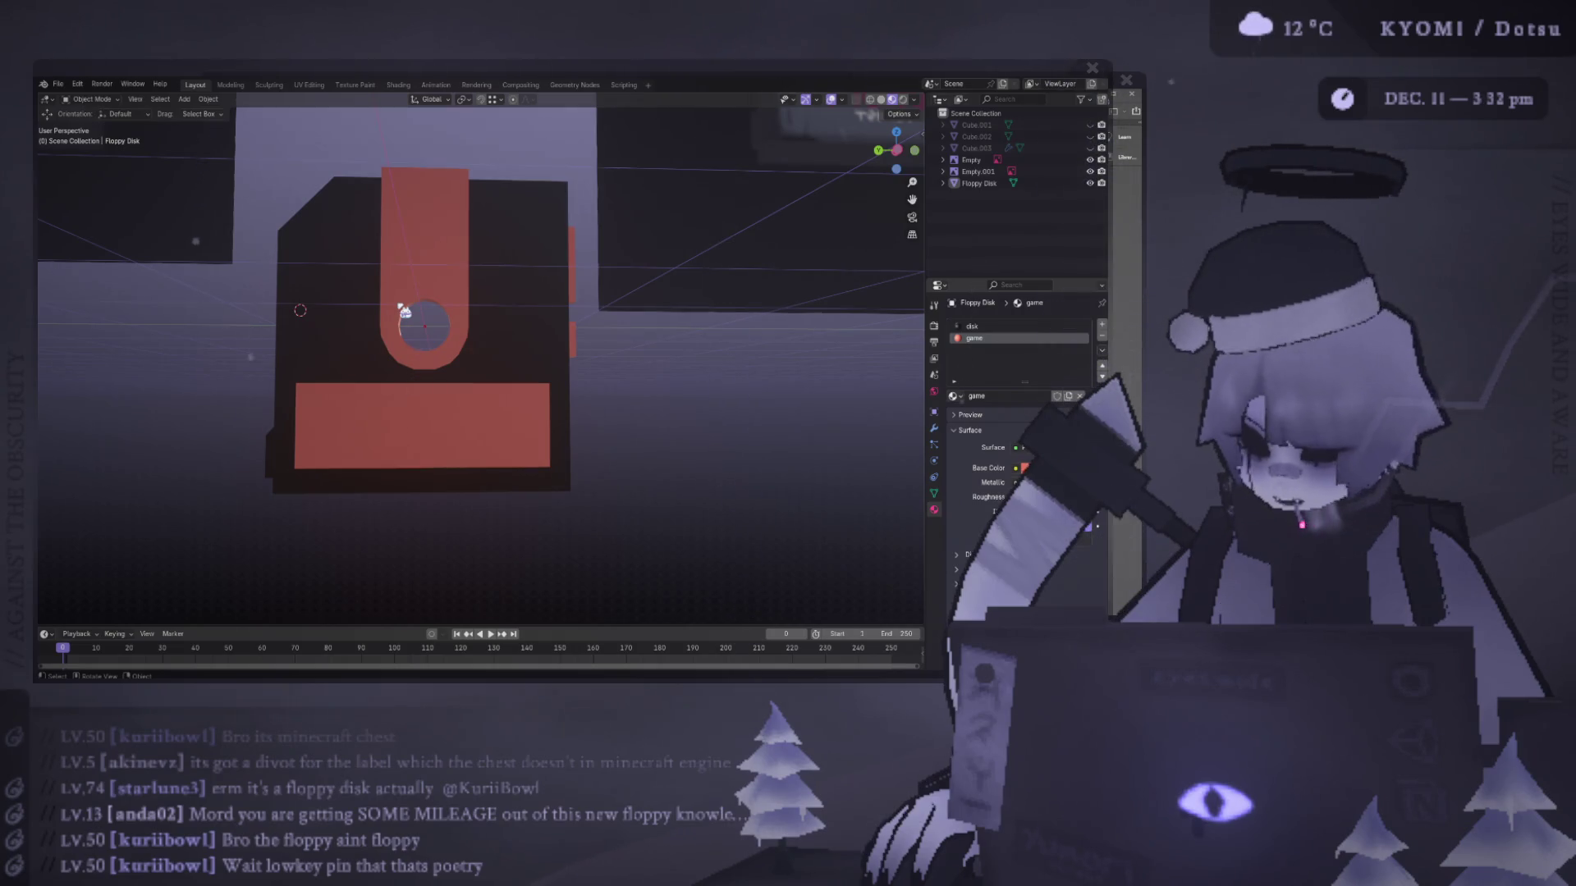
scroll(534, 303, down, 5)
mouse_move(447, 309)
middle_down()
mouse_move(633, 323)
mouse_move(575, 467)
mouse_move(383, 312)
middle_up()
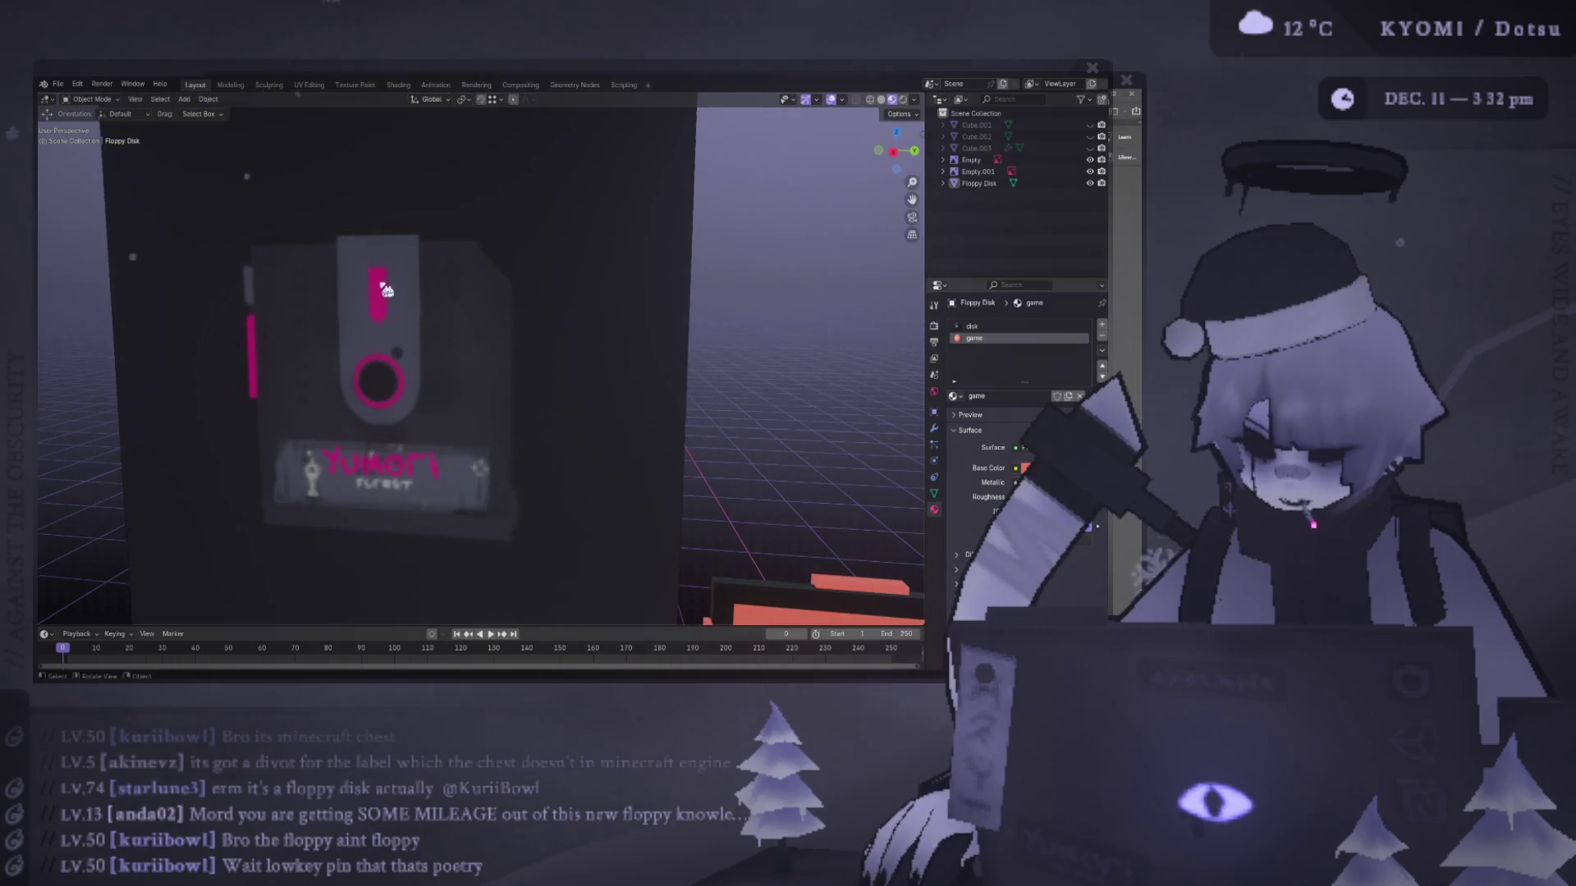
- Zoom out and orbit until the floppy model and both reference image panels are visible
scroll(382, 312, down, 5)
mouse_move(383, 312)
middle_down()
mouse_move(602, 448)
mouse_move(554, 380)
middle_up()
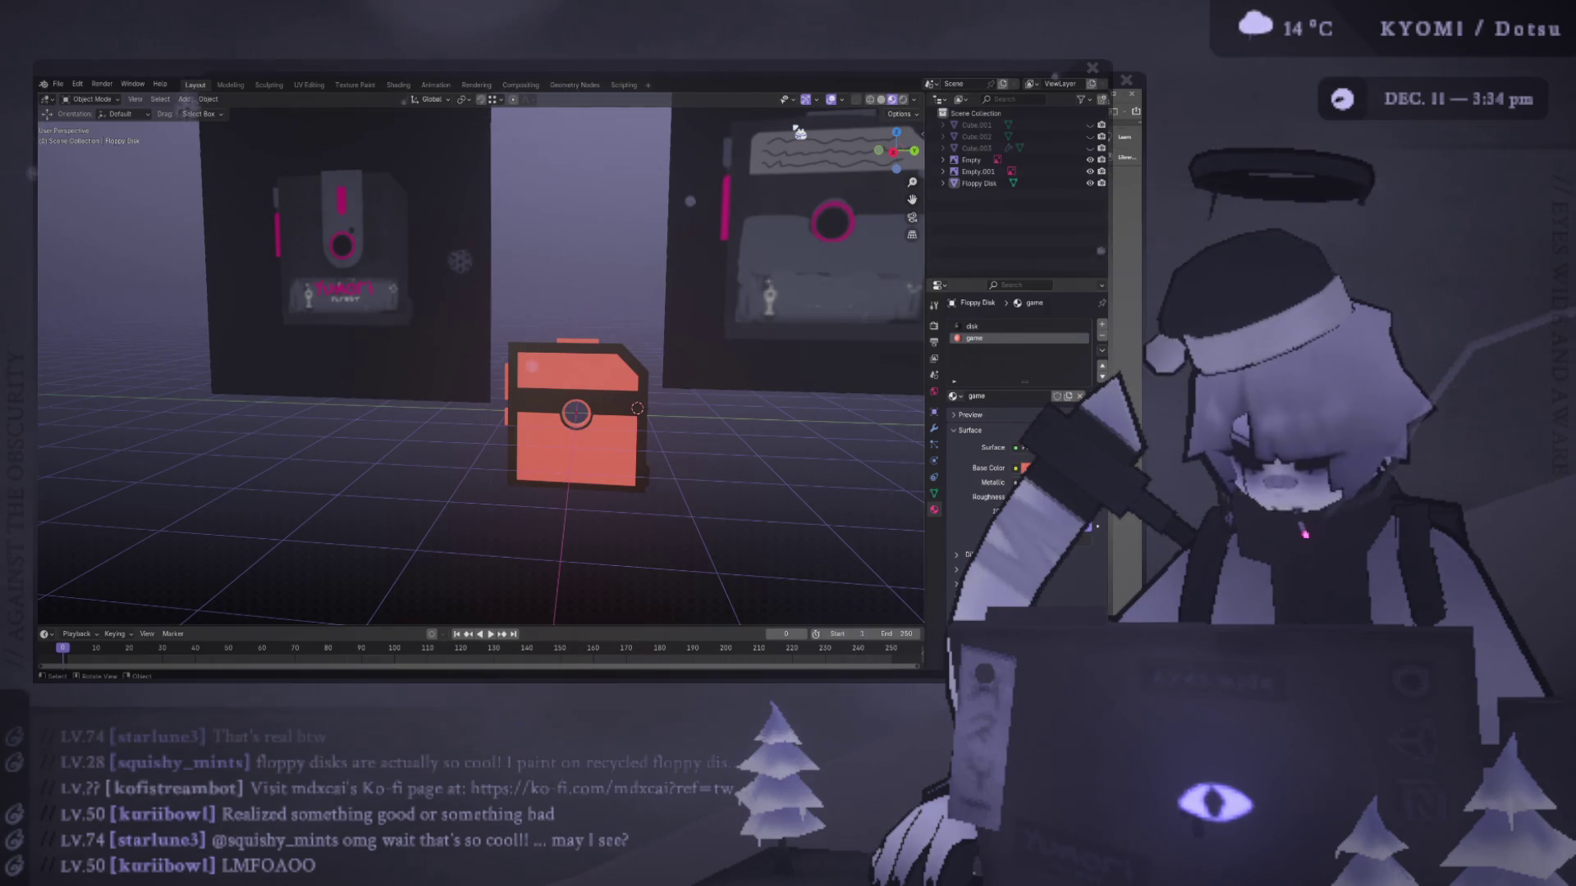
- In Right Ortho view, move the hub-ring notch vertices down along Z, then exit Edit Mode
mouse_move(619, 239)
alt+middle_down()
mouse_move(584, 257)
mouse_move(552, 203)
alt+middle_up()
scroll(534, 189, up, 10)
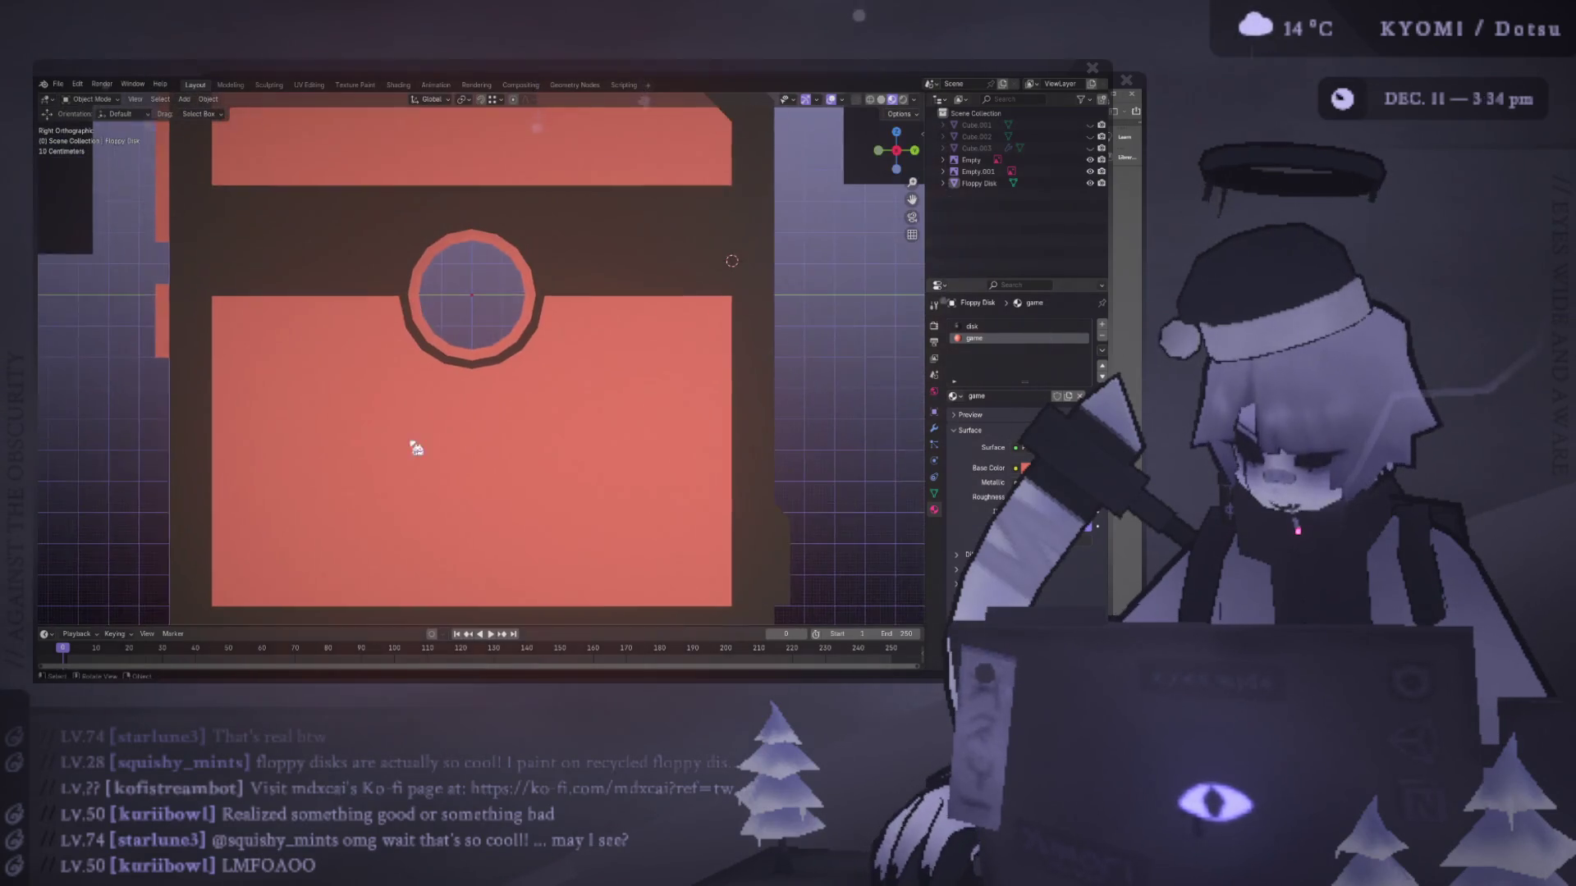
click(420, 423)
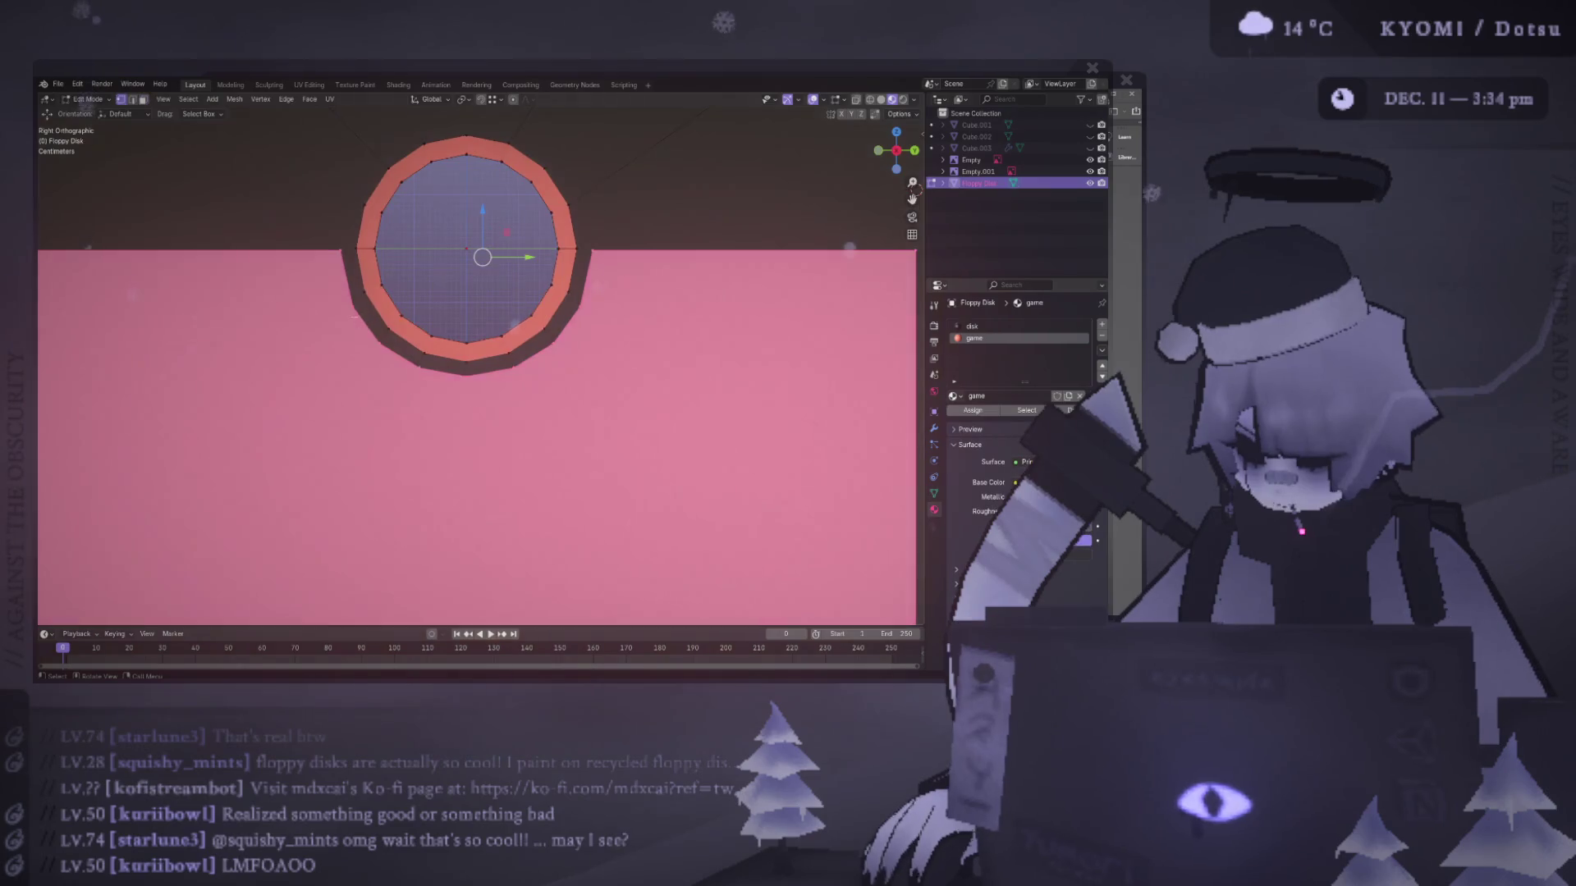
key(Tab)
middle_drag(380, 362, 606, 284)
key(KP_3)
key(g)
key(z)
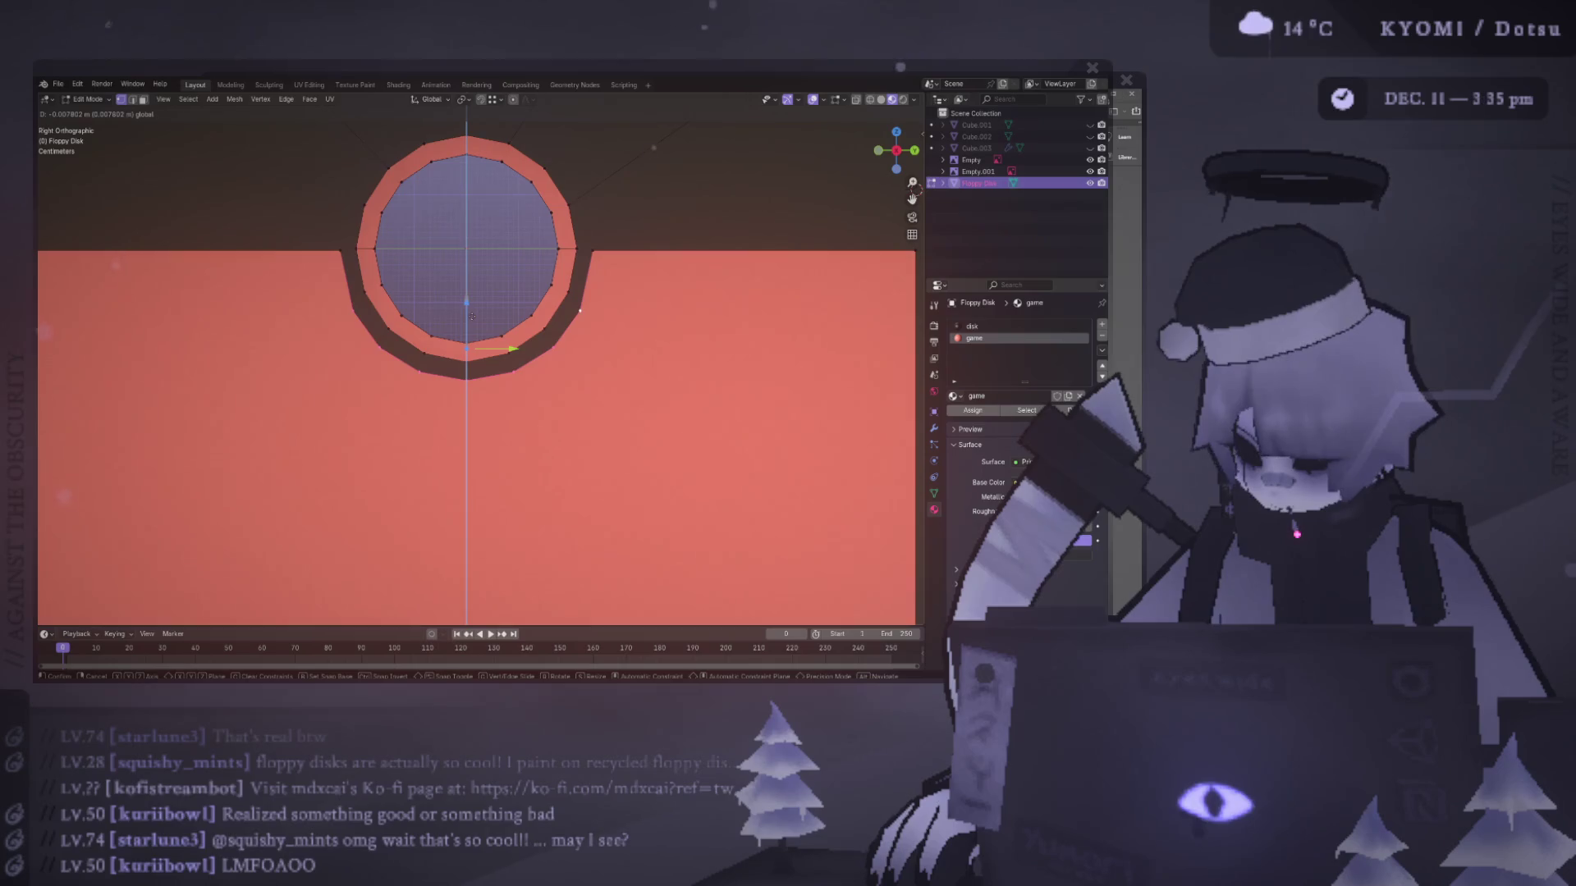
click(471, 316)
key(Tab)
scroll(714, 328, down, 6)
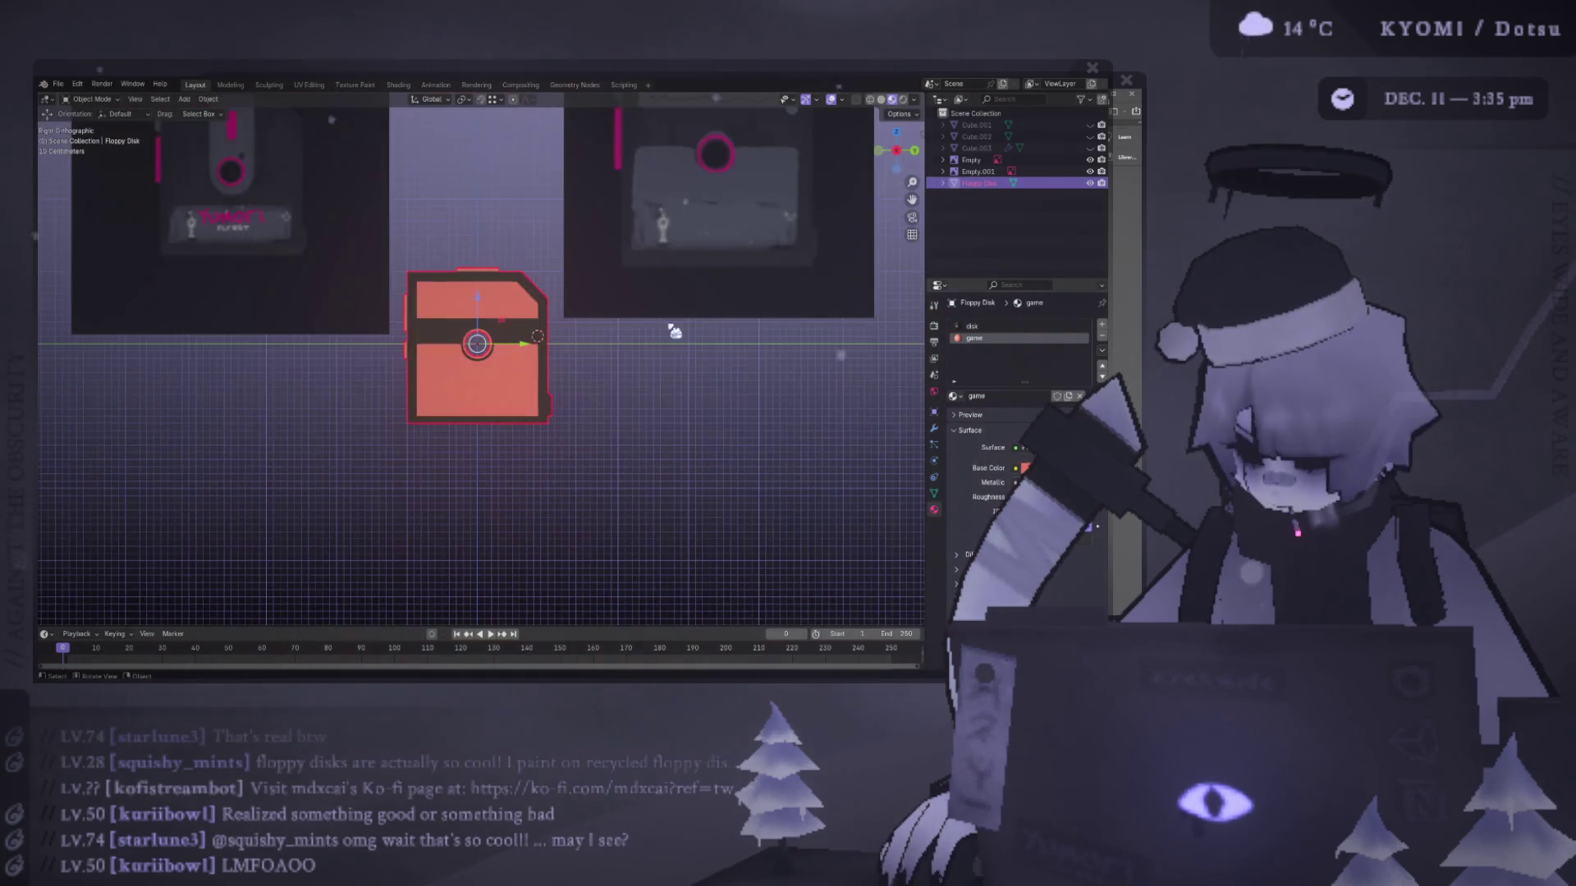
- Deselect the model, save floppy disk.blend, and pan to recentre the model and references
click(652, 366)
key(ctrl+s)
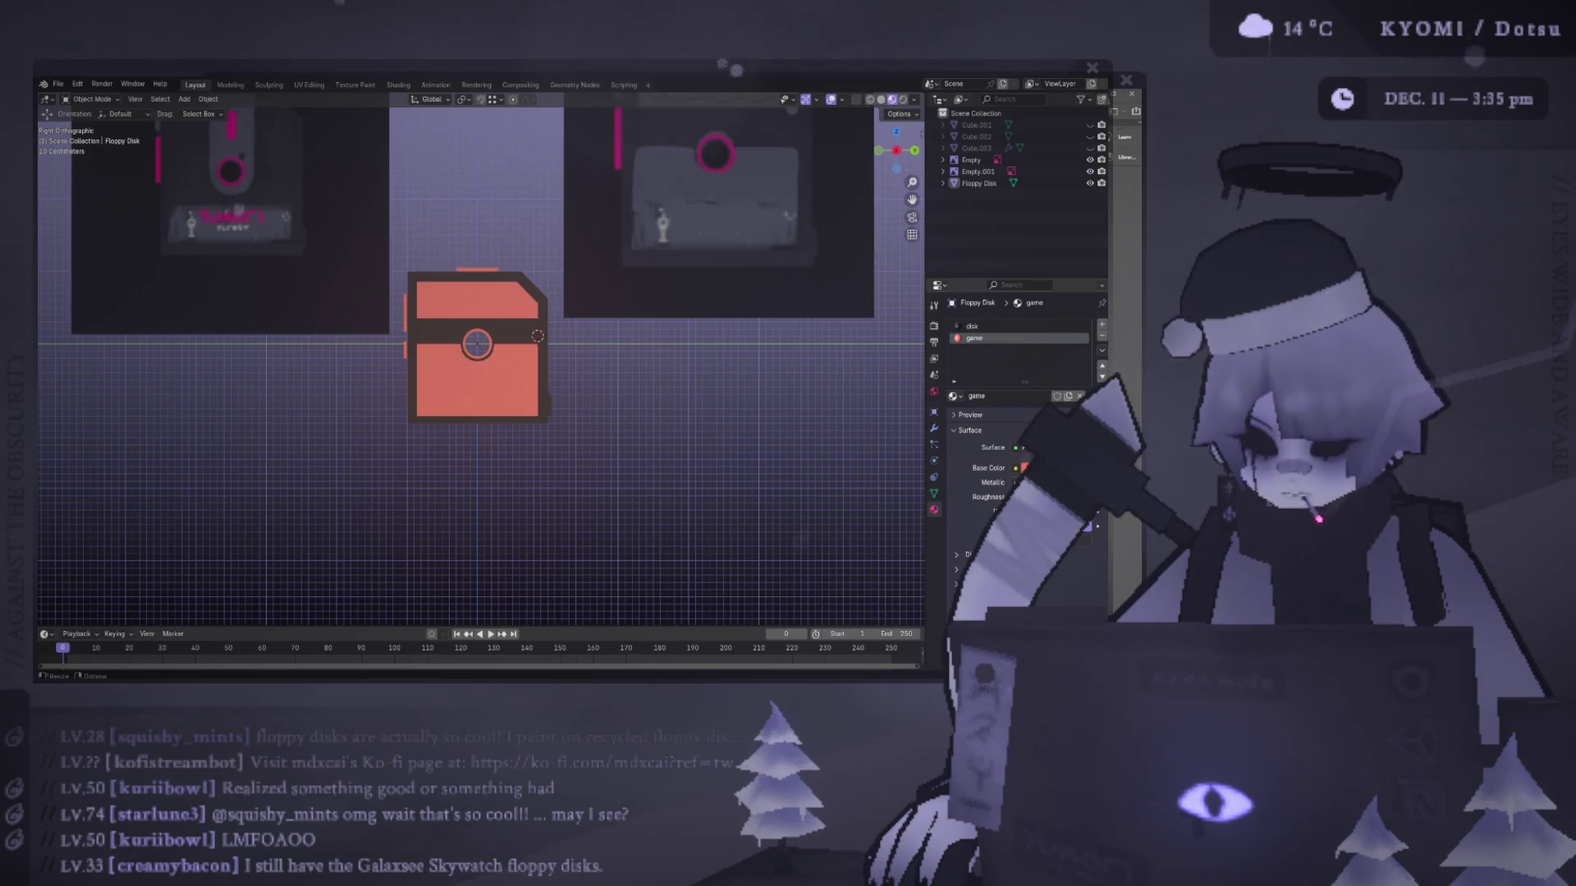
shift+middle_drag(369, 303, 439, 419)
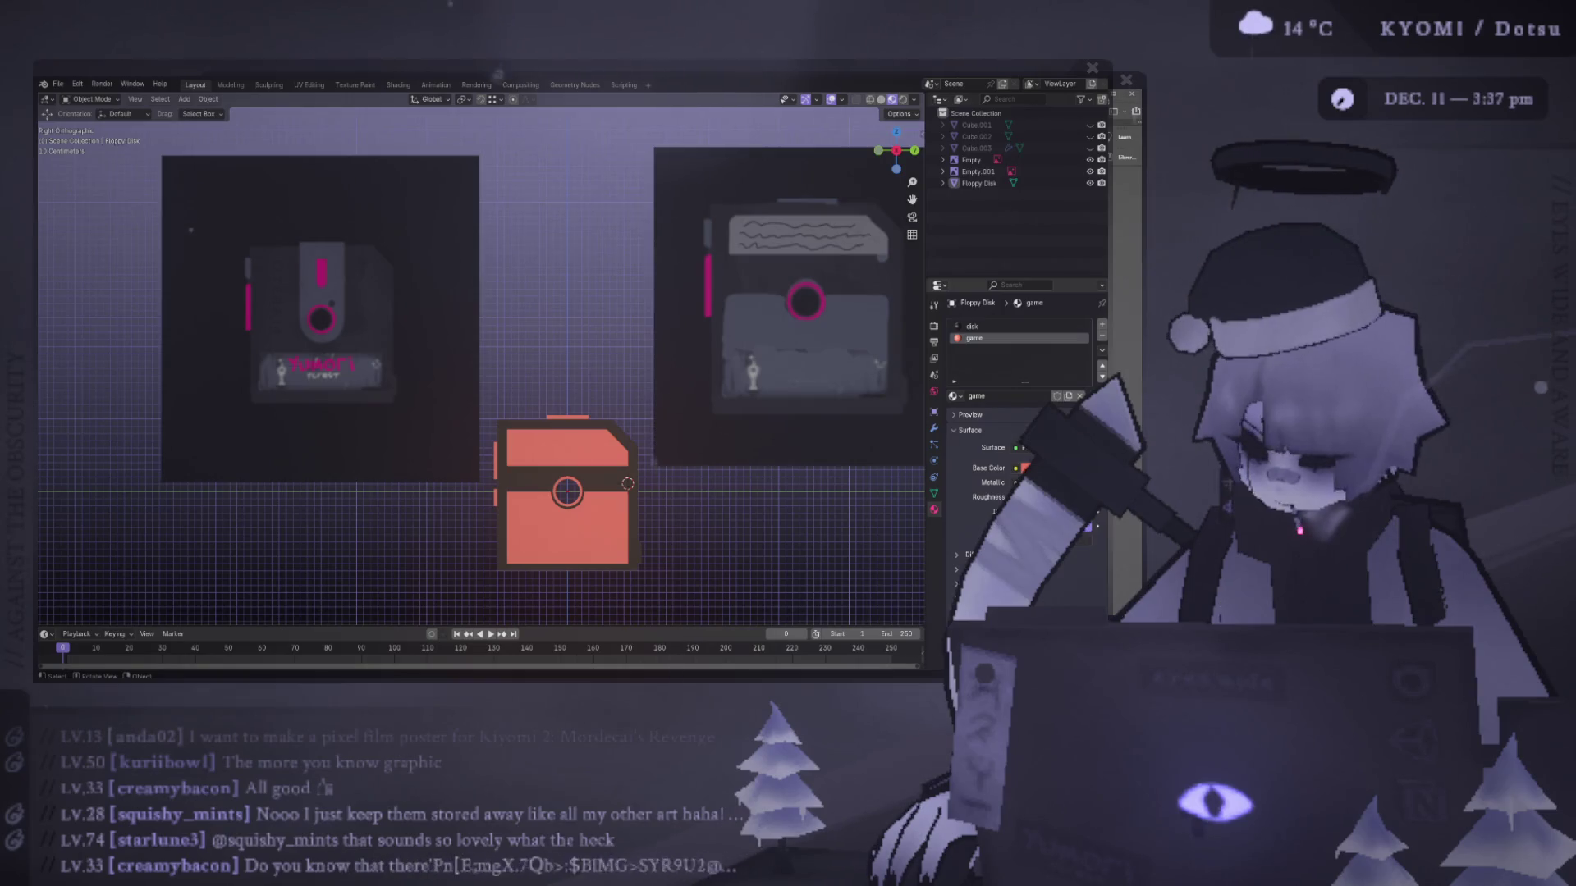
shift+middle_drag(410, 396, 270, 257)
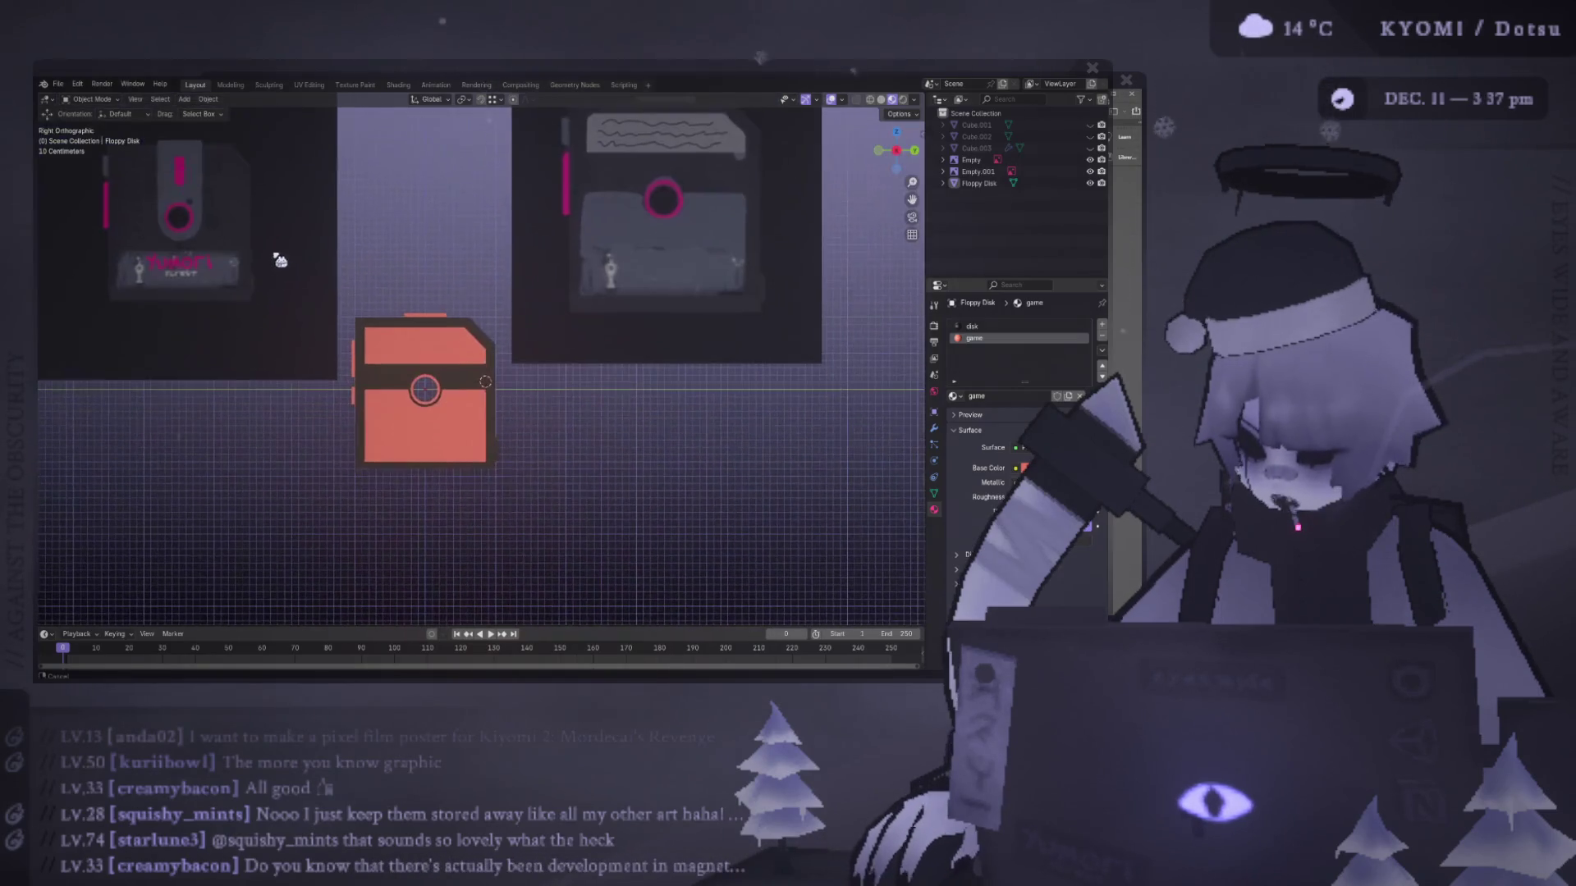
- Select the hub ring's lower outer vertices, nudge them vertically and scale them
scroll(271, 254, up, 3)
scroll(384, 346, up, 2)
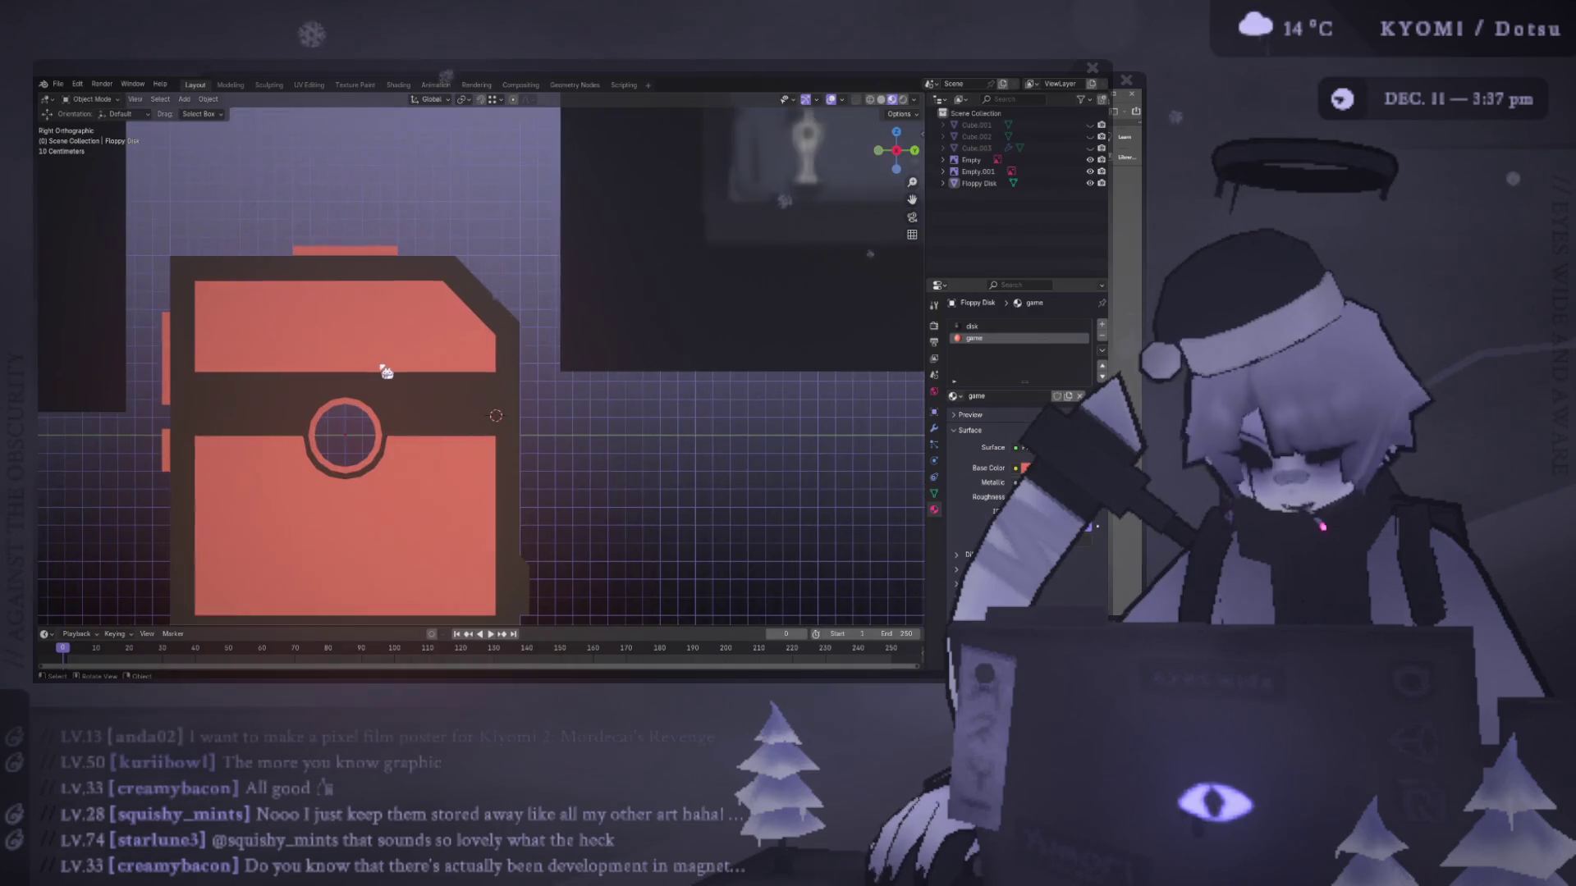
scroll(402, 460, up, 4)
click(441, 425)
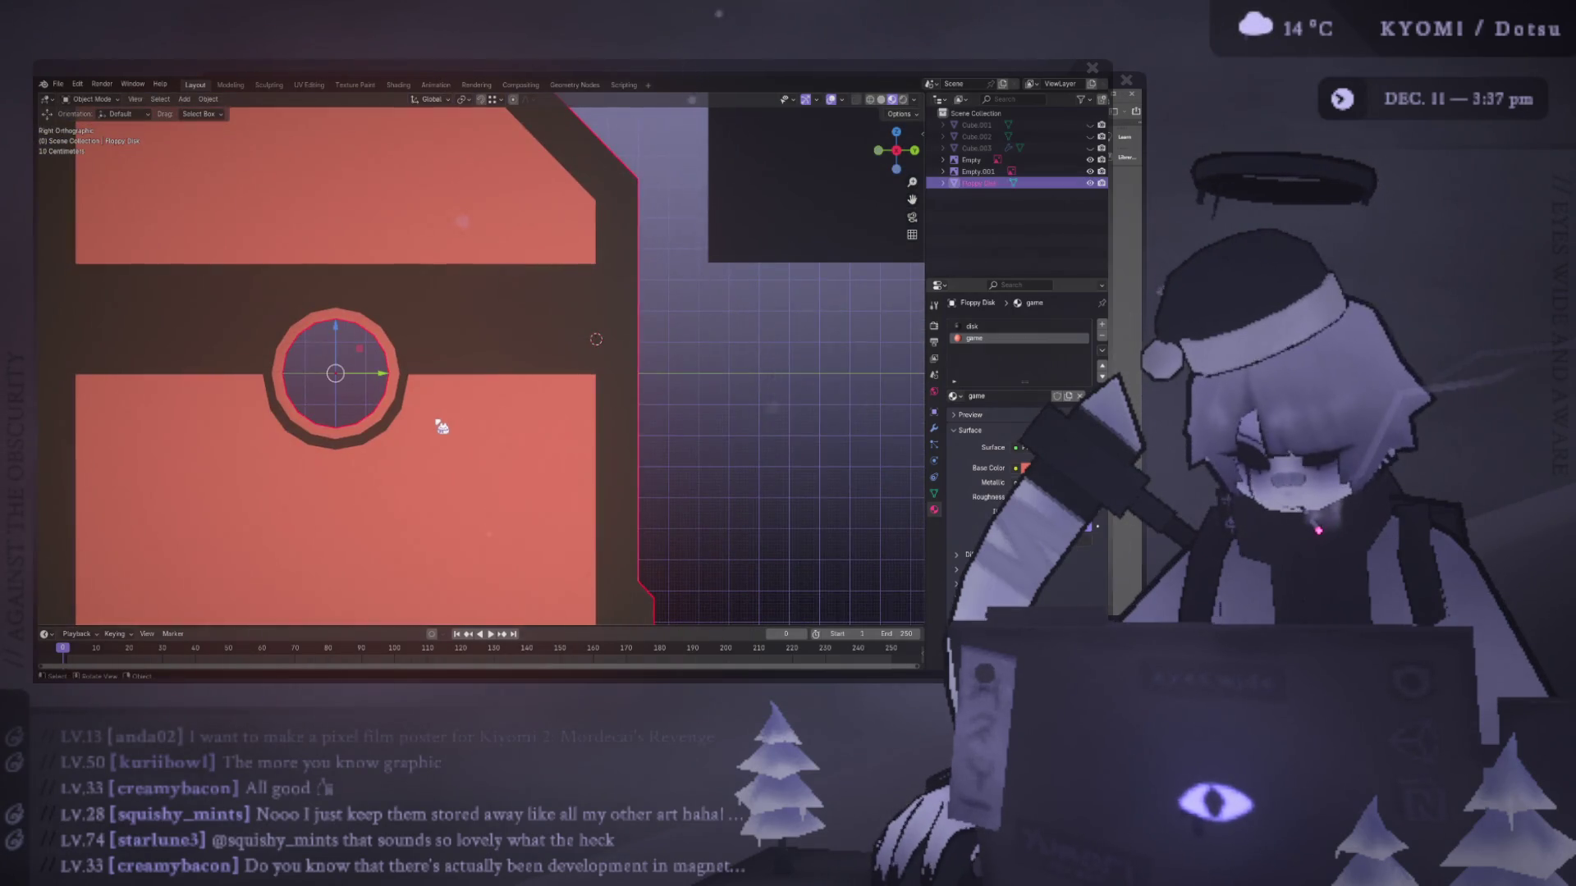
key(Tab)
scroll(460, 418, up, 2)
mouse_move(440, 435)
shift+middle_down()
mouse_move(513, 415)
mouse_move(411, 397)
shift+middle_up()
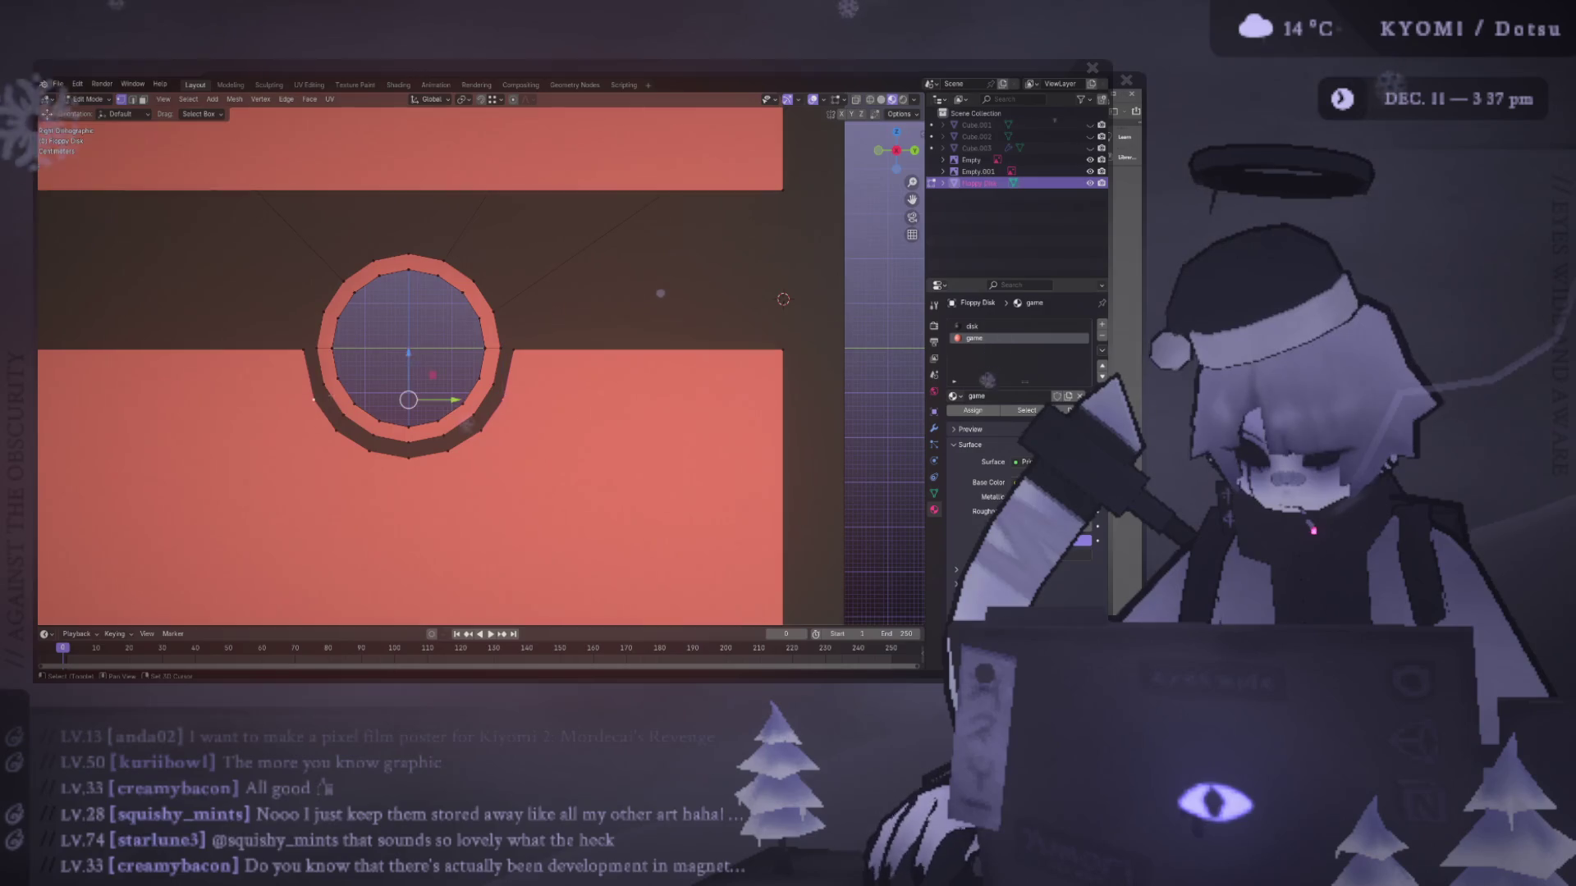
key(alt+a)
click(433, 375)
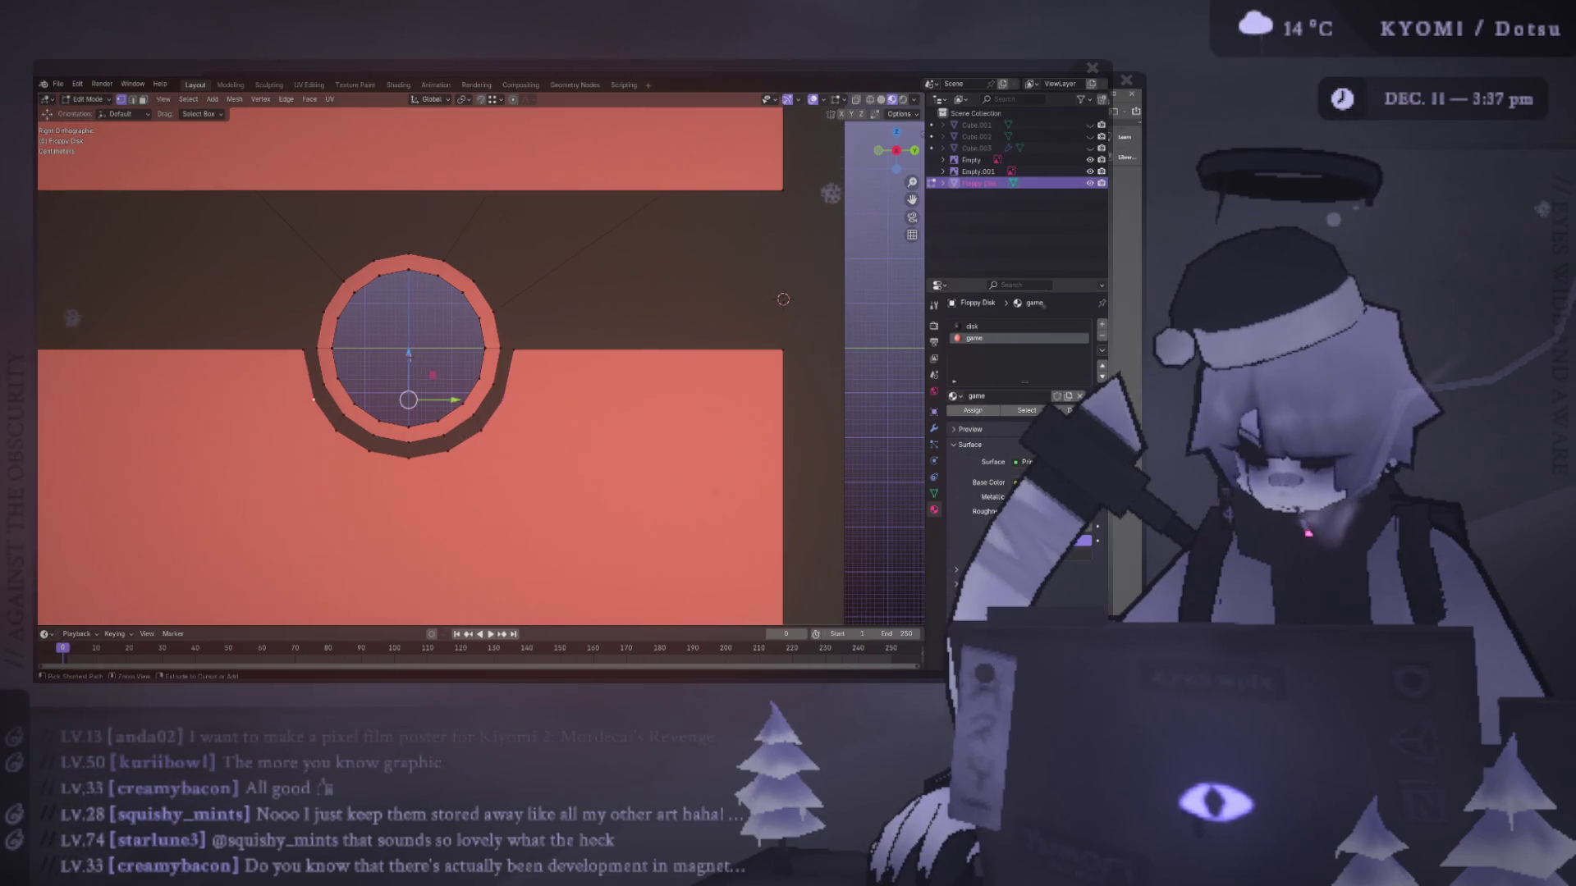
drag(424, 351, 424, 344)
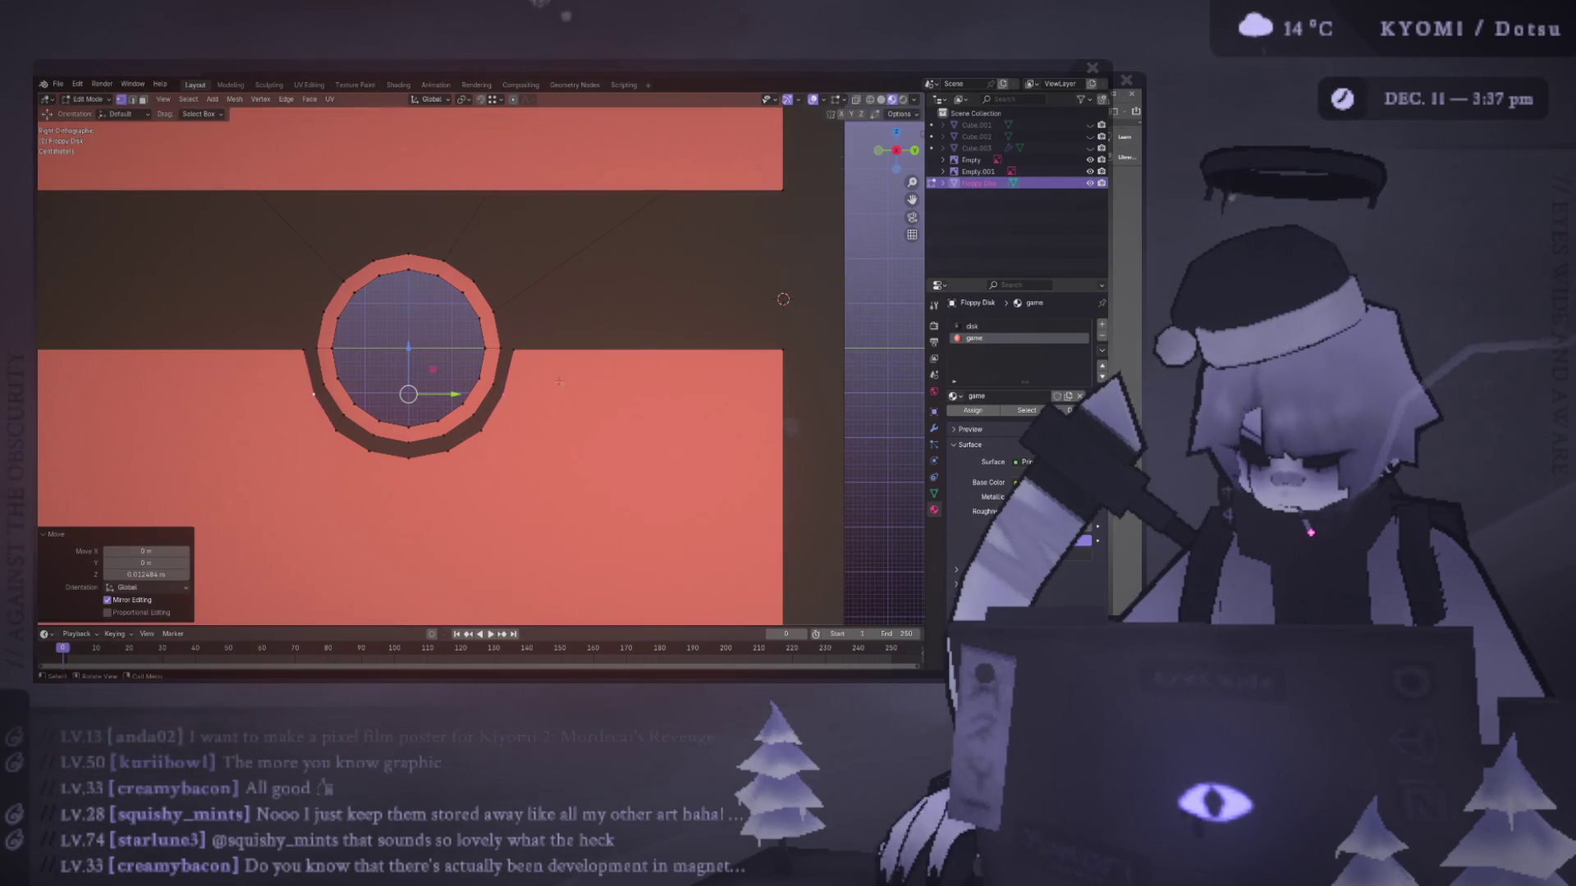
key(s)
click(572, 383)
key(Tab)
scroll(501, 378, down, 5)
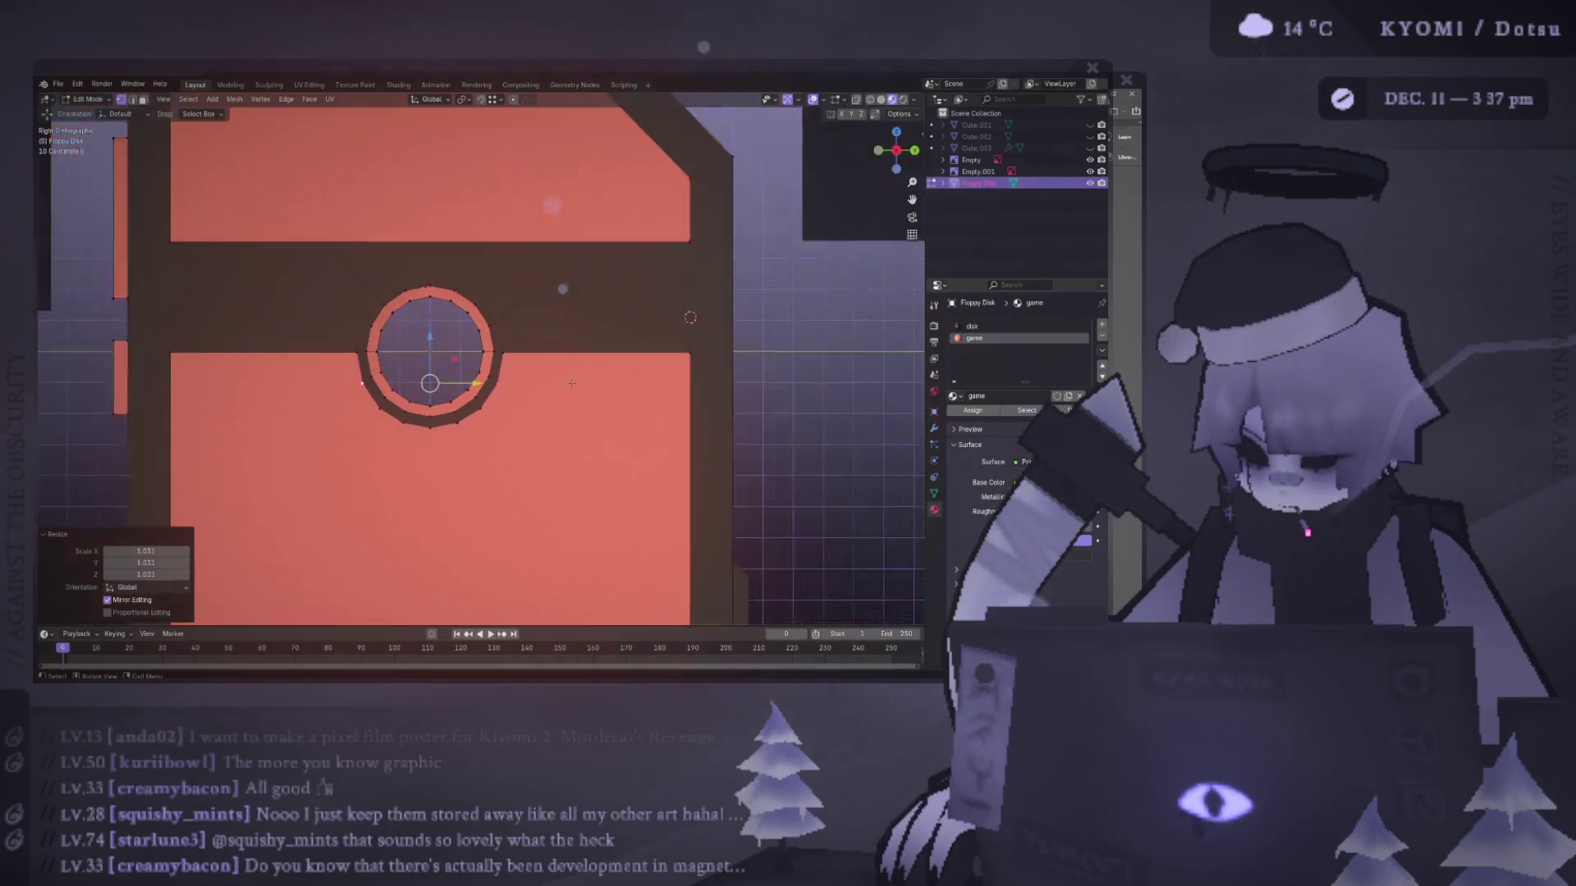
- Add the opposite side ring vertex and enlarge the ring vertices slightly
key(Tab)
scroll(501, 377, up, 5)
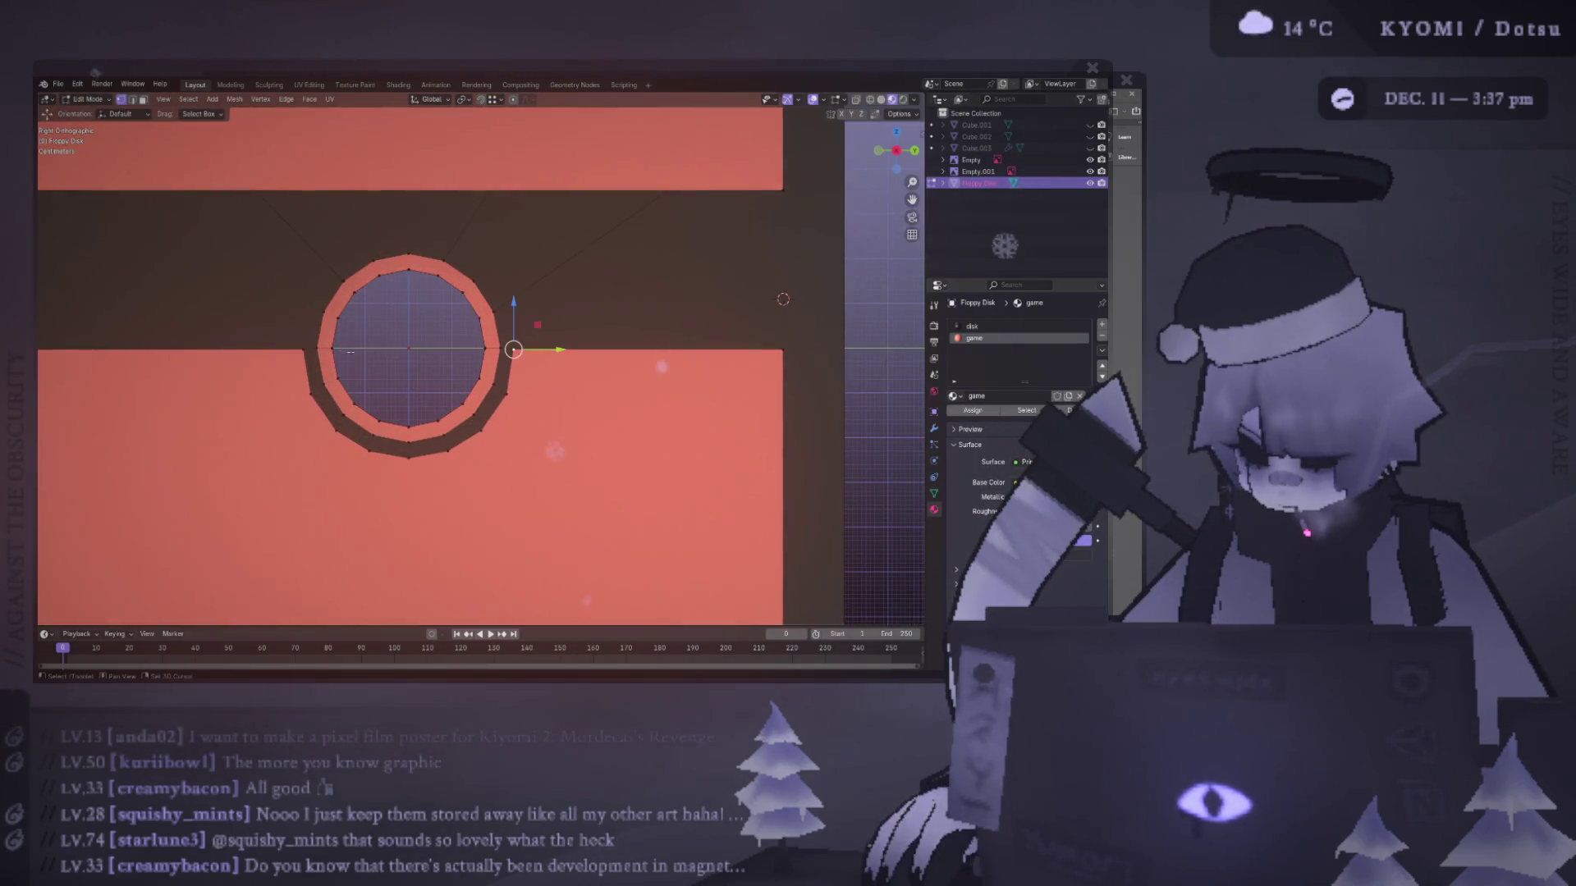
shift+click(301, 350)
key(s)
click(663, 378)
- Widen the ring along the Y axis by 1.013 and exit Edit Mode
key(s)
key(Escape)
key(s)
key(x)
key(Escape)
key(s)
key(y)
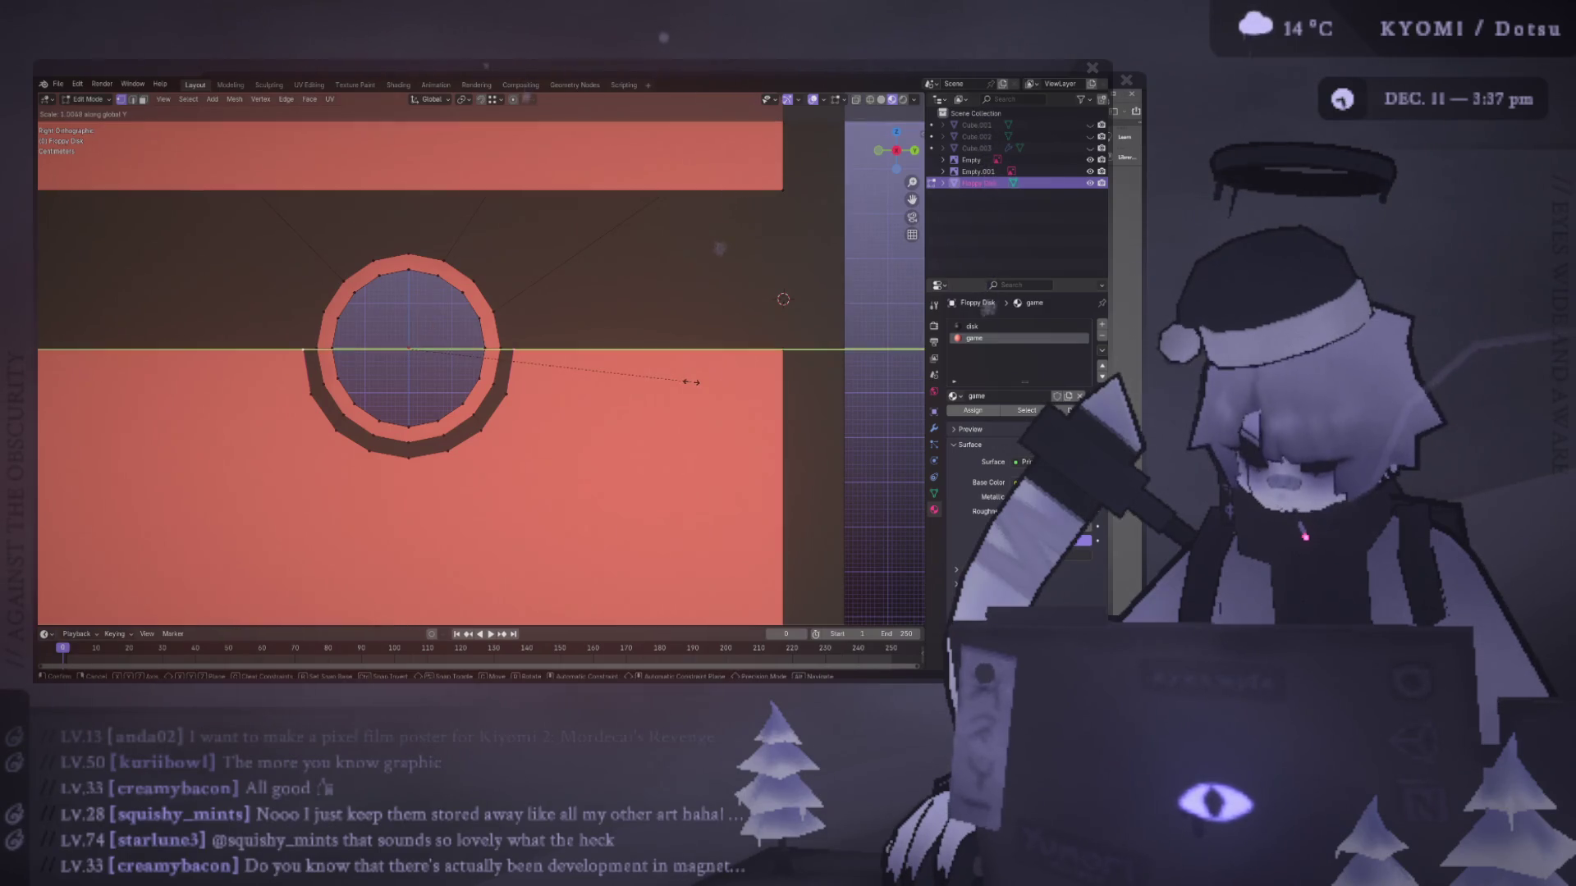
click(692, 382)
scroll(693, 381, down, 6)
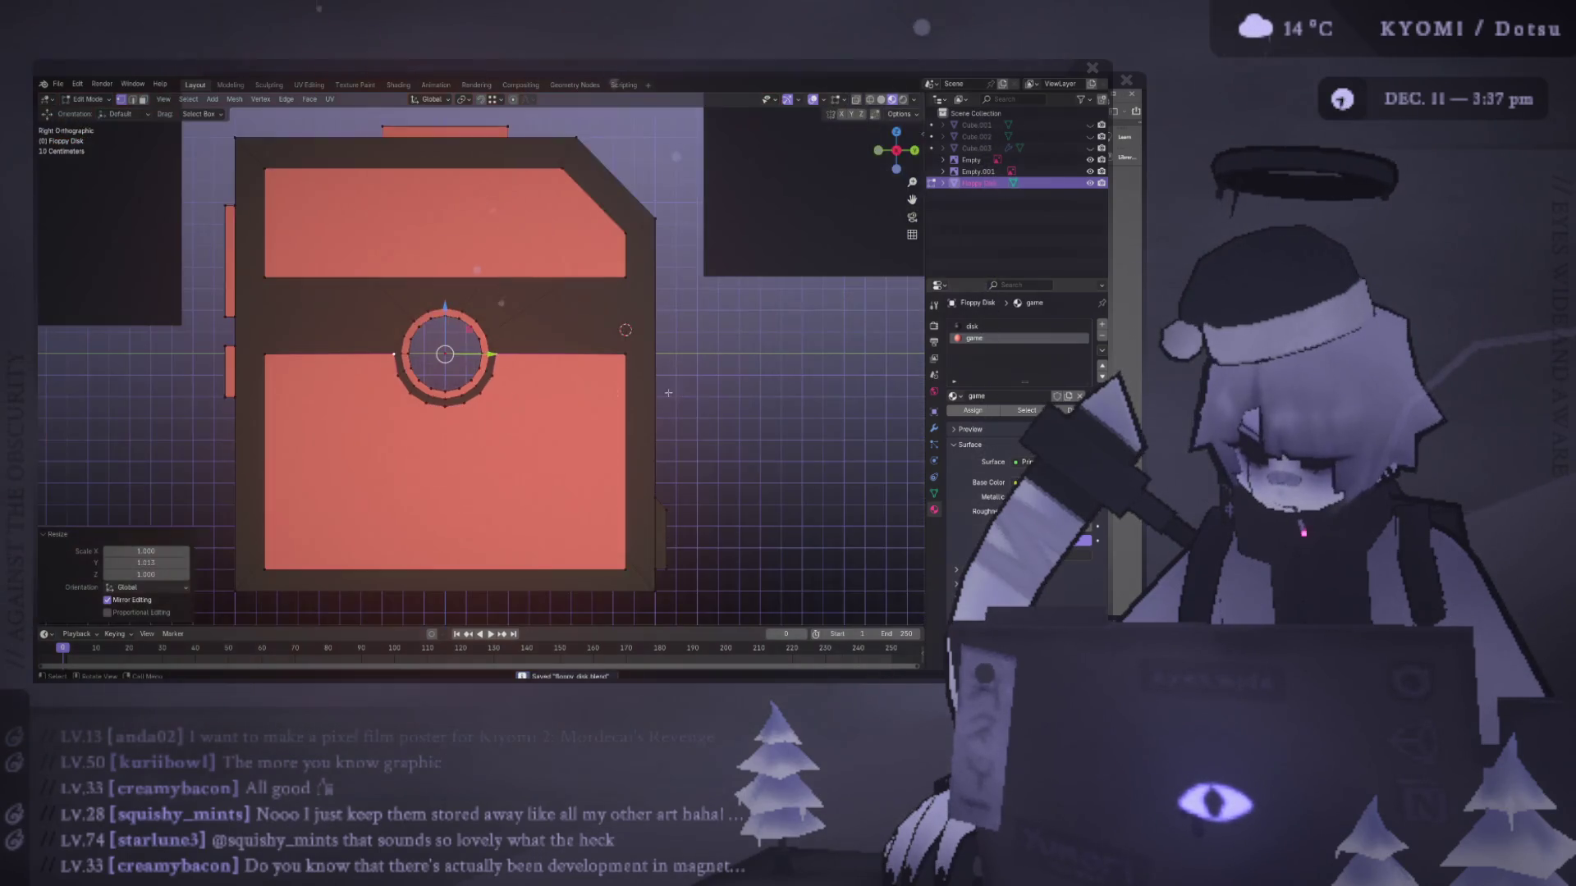
key(Tab)
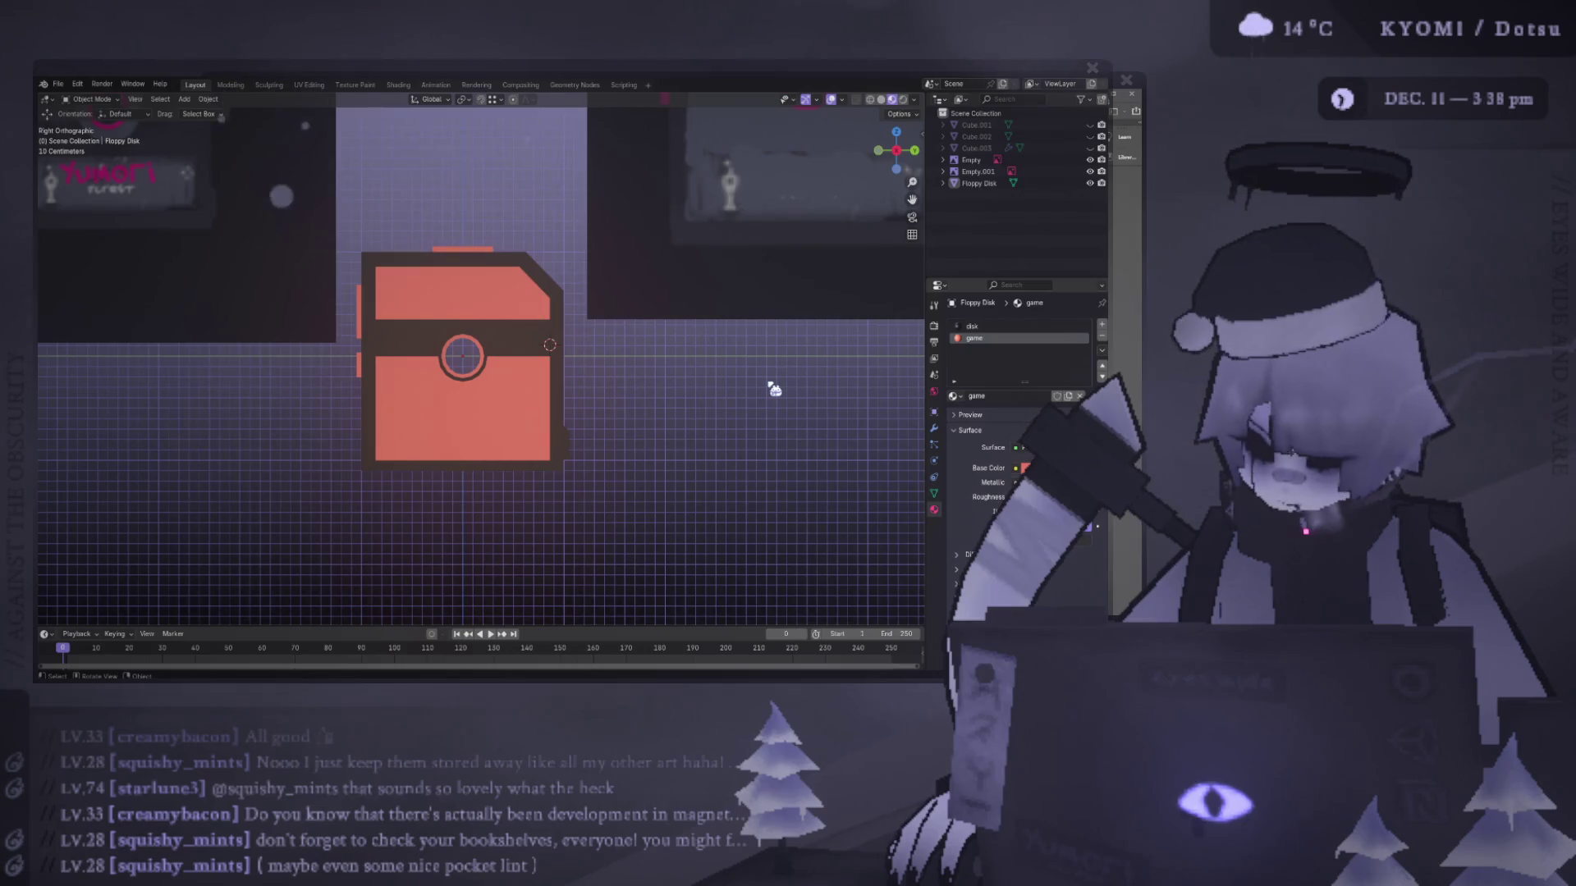
- In Right view, select the floppy disk's thin side face in Edit Mode
mouse_move(774, 389)
middle_down()
mouse_move(492, 361)
mouse_move(218, 306)
mouse_move(433, 374)
middle_up()
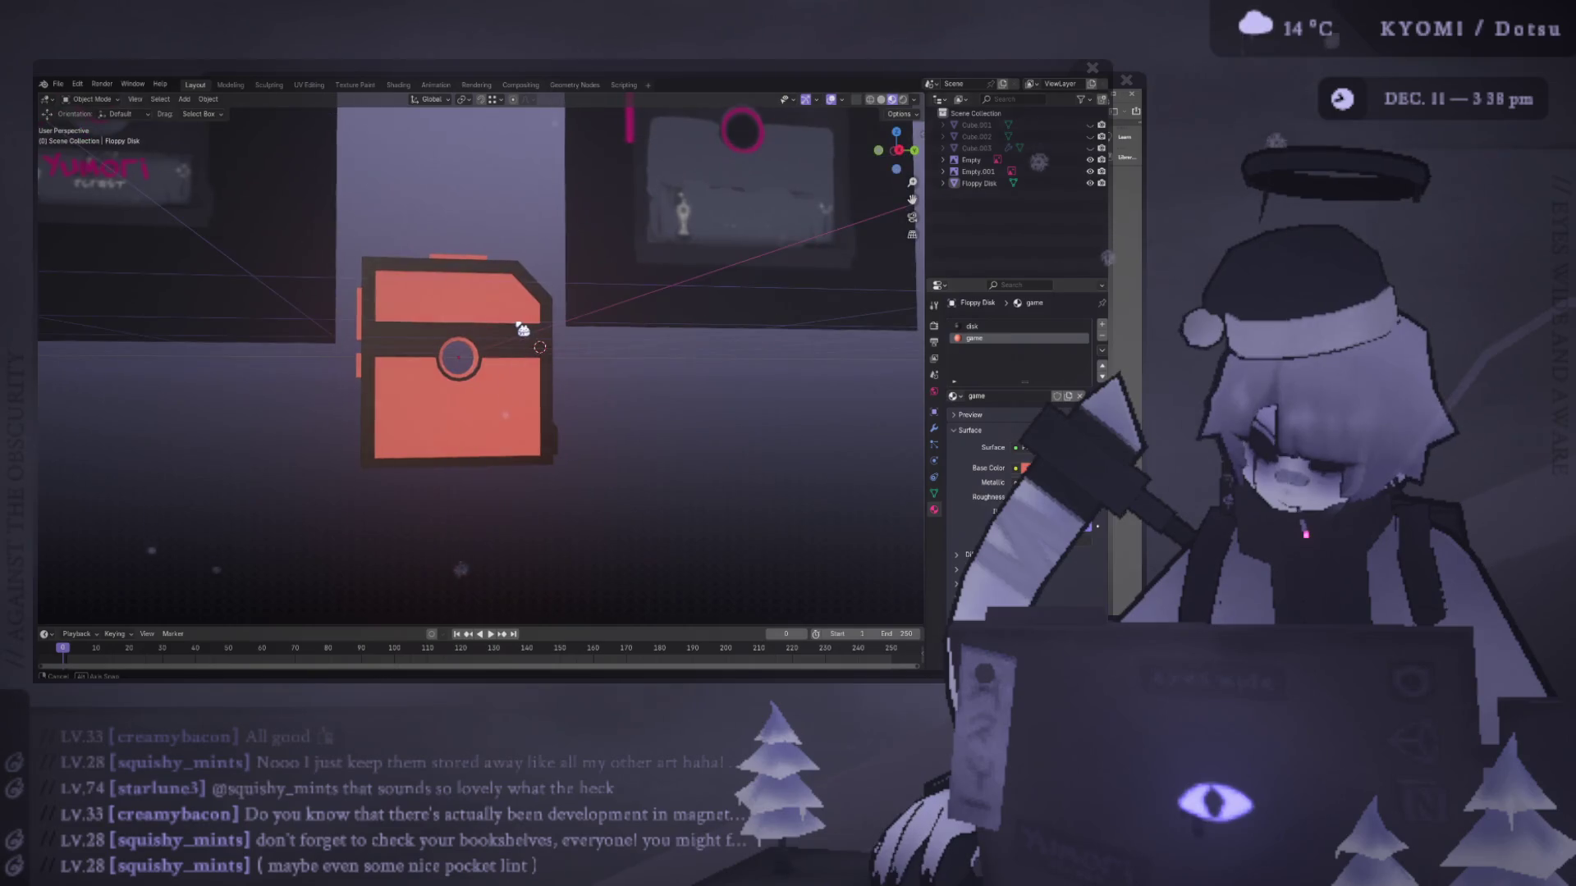
scroll(432, 373, up, 2)
key(KP_3)
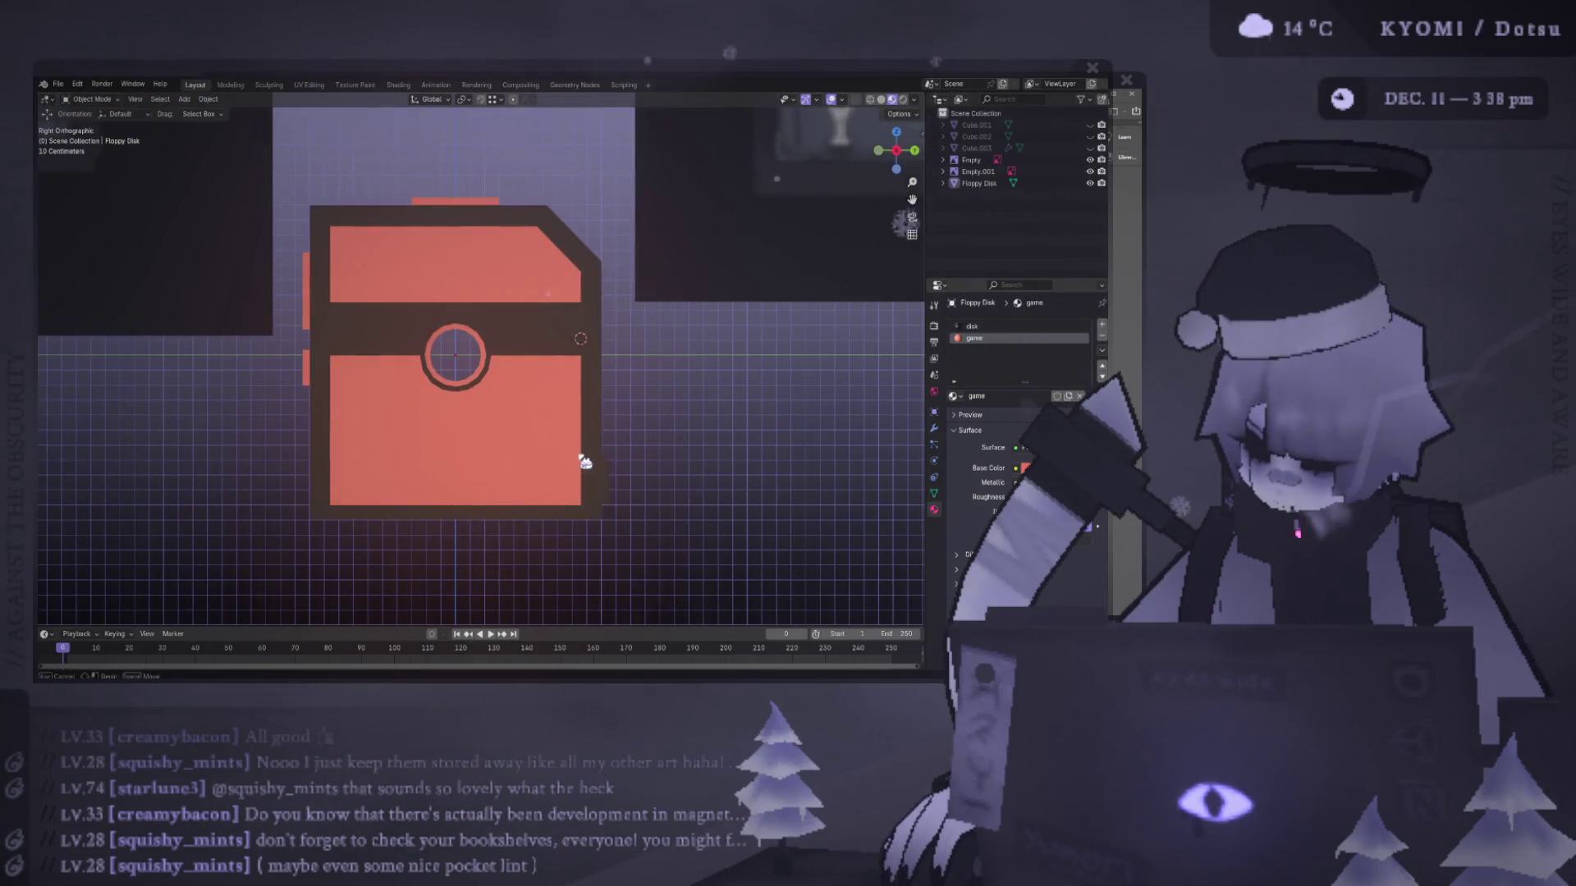
click(581, 457)
scroll(608, 475, up, 2)
mouse_move(608, 475)
shift+middle_down()
mouse_move(363, 433)
mouse_move(366, 459)
shift+middle_up()
key(Tab)
click(366, 462)
key(KP_3)
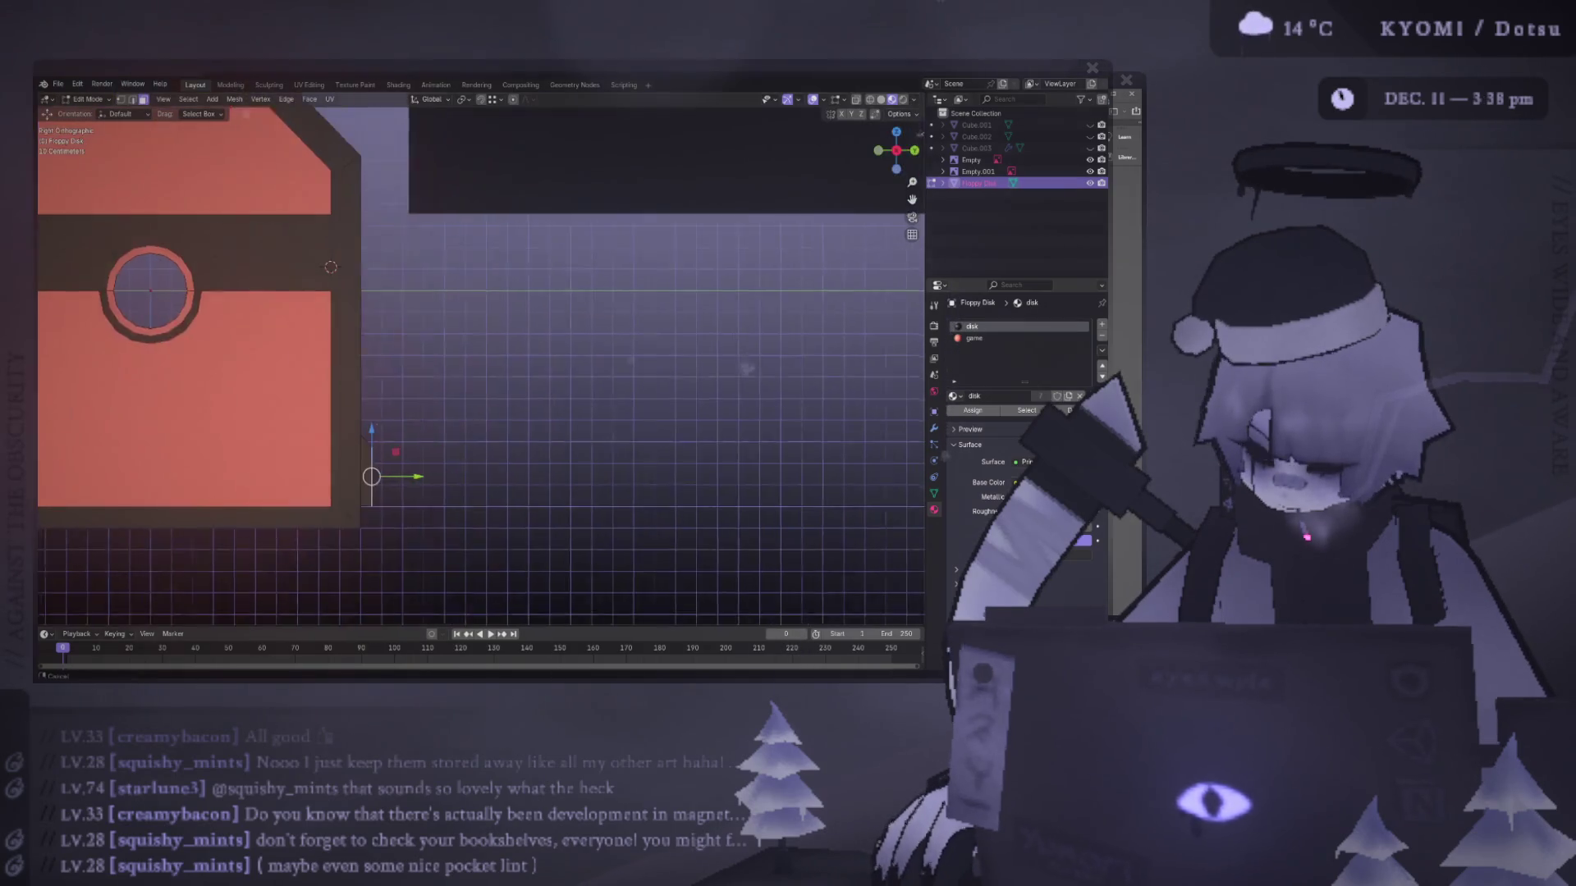
scroll(366, 461, down, 2)
- Move the side face along Y, exit Edit Mode and save the file
key(g)
key(y)
click(492, 483)
scroll(495, 484, down, 4)
key(Tab)
key(ctrl+s)
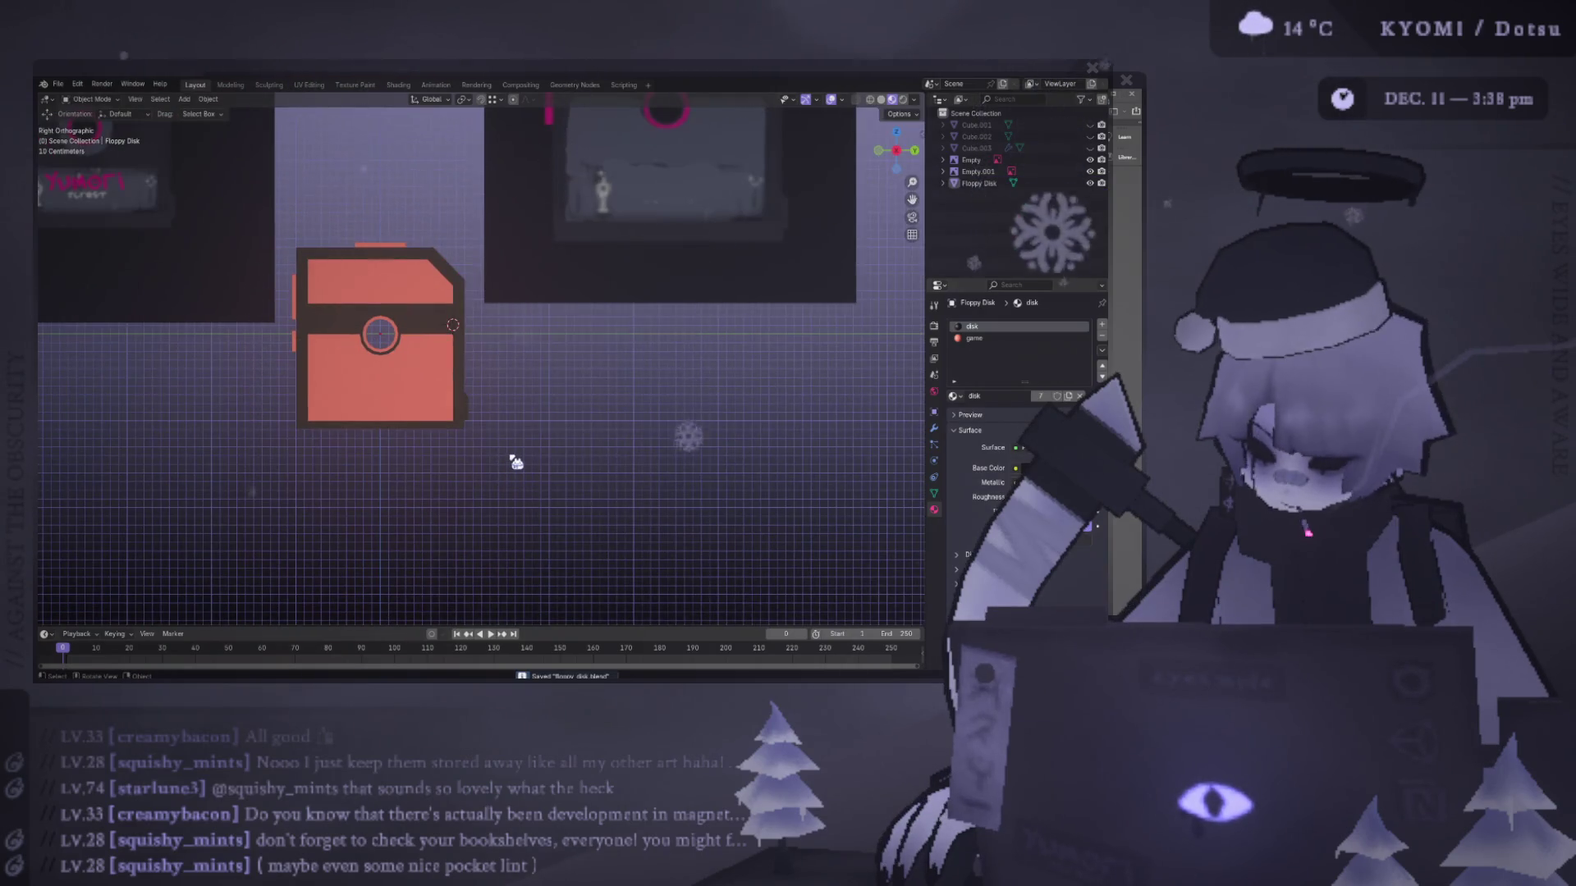
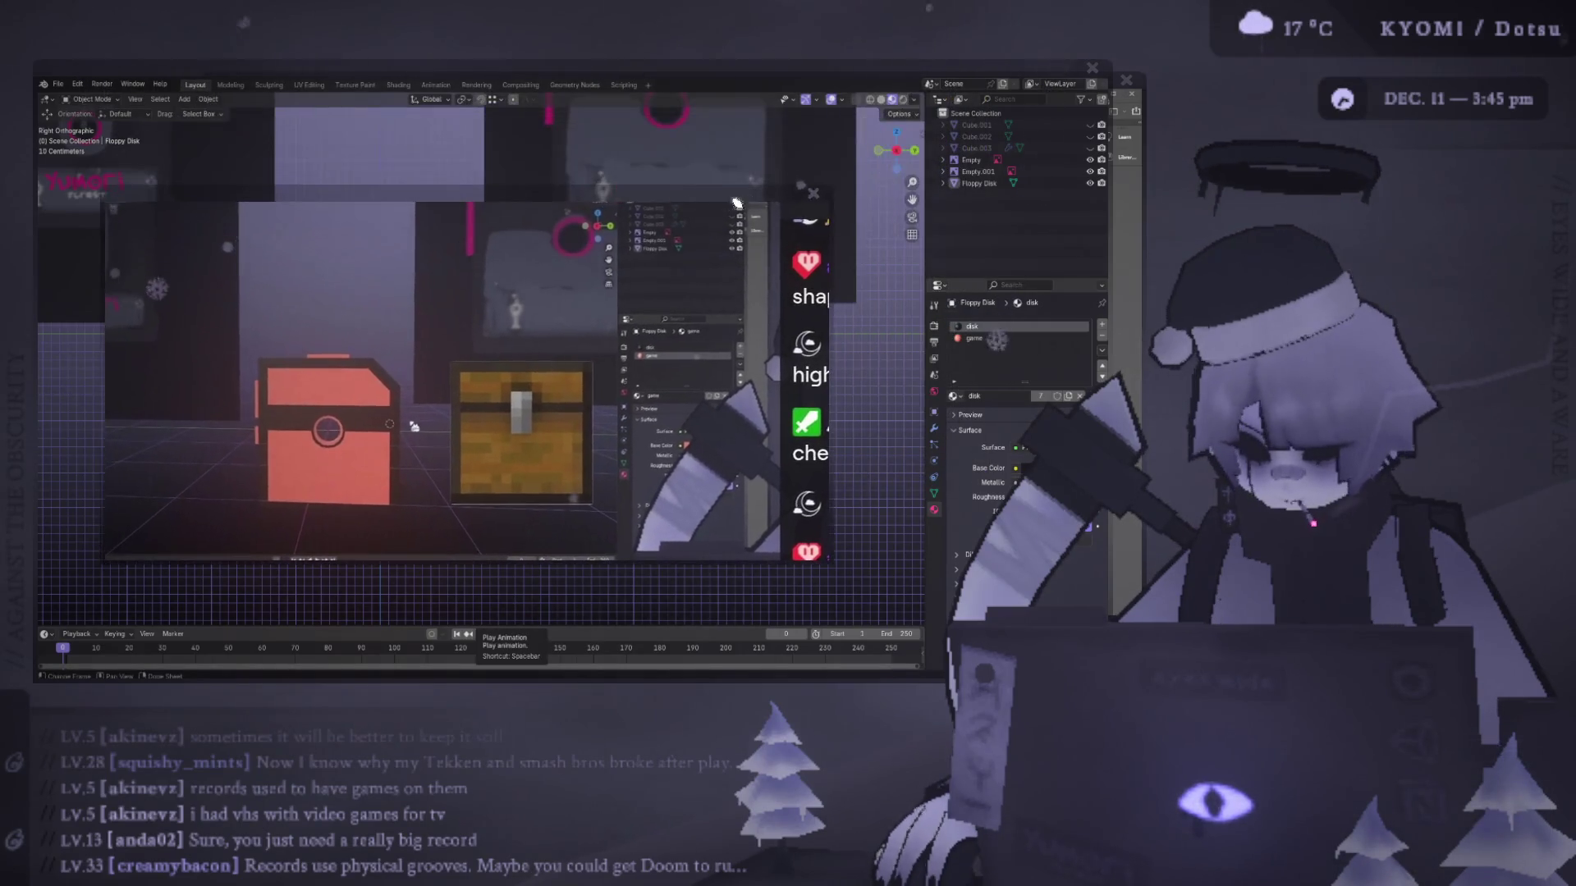
- Close the capture preview window covering the Blender viewport
click(815, 196)
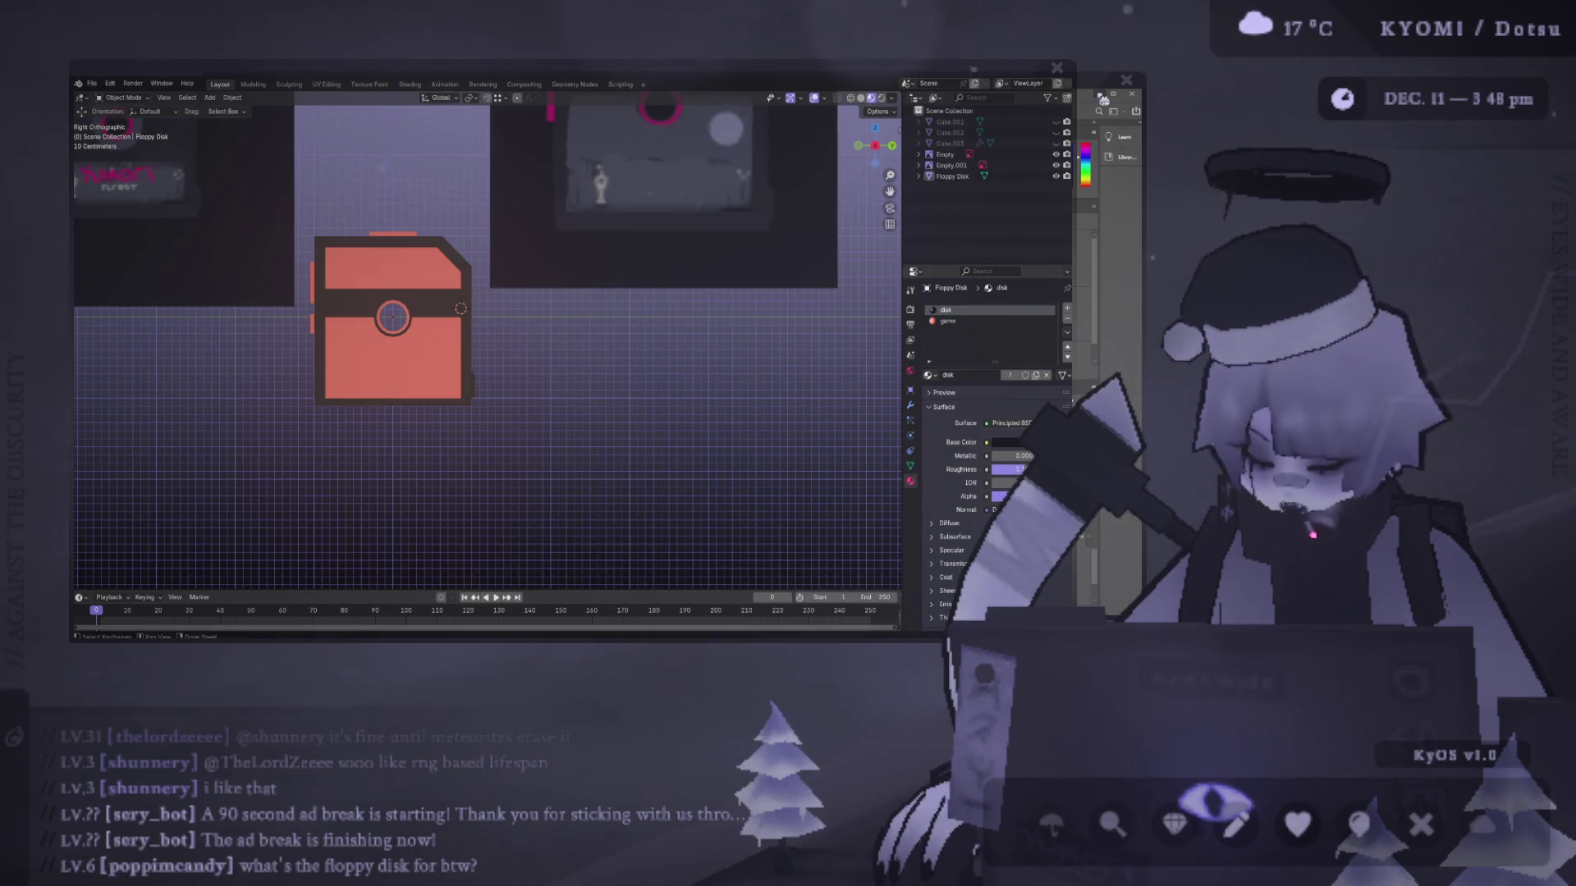
- Toggle the disk into Edit Mode, check the UV Editing workspace, then return to Layout
mouse_move(566, 369)
middle_down()
mouse_move(601, 374)
mouse_move(526, 353)
mouse_move(637, 345)
mouse_move(380, 337)
middle_up()
scroll(413, 326, up, 2)
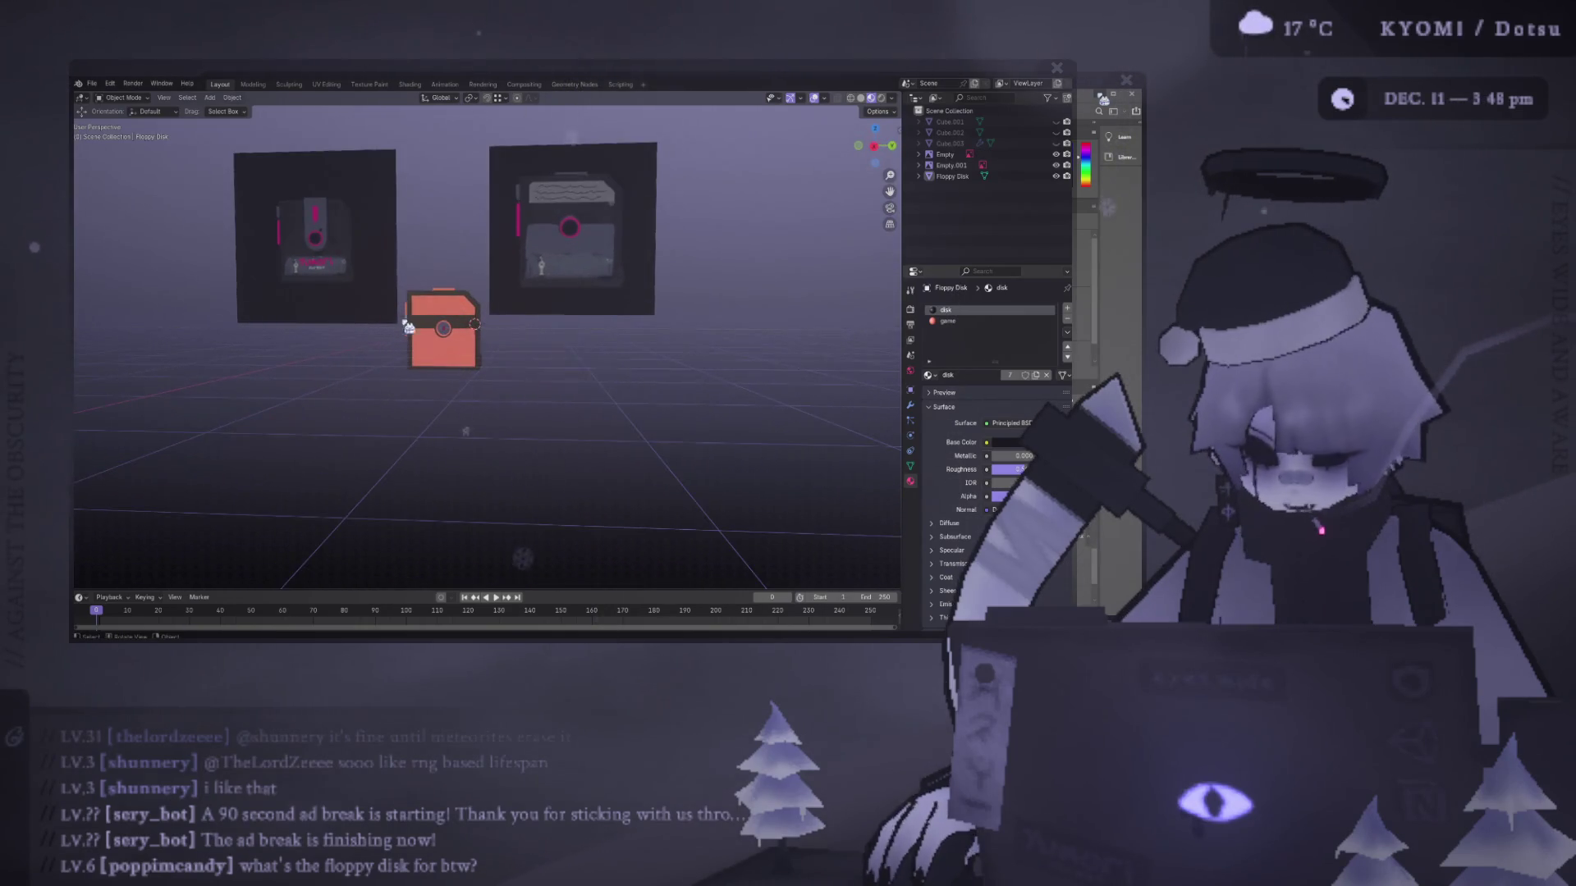
scroll(413, 326, up, 3)
key(Tab)
scroll(515, 356, up, 2)
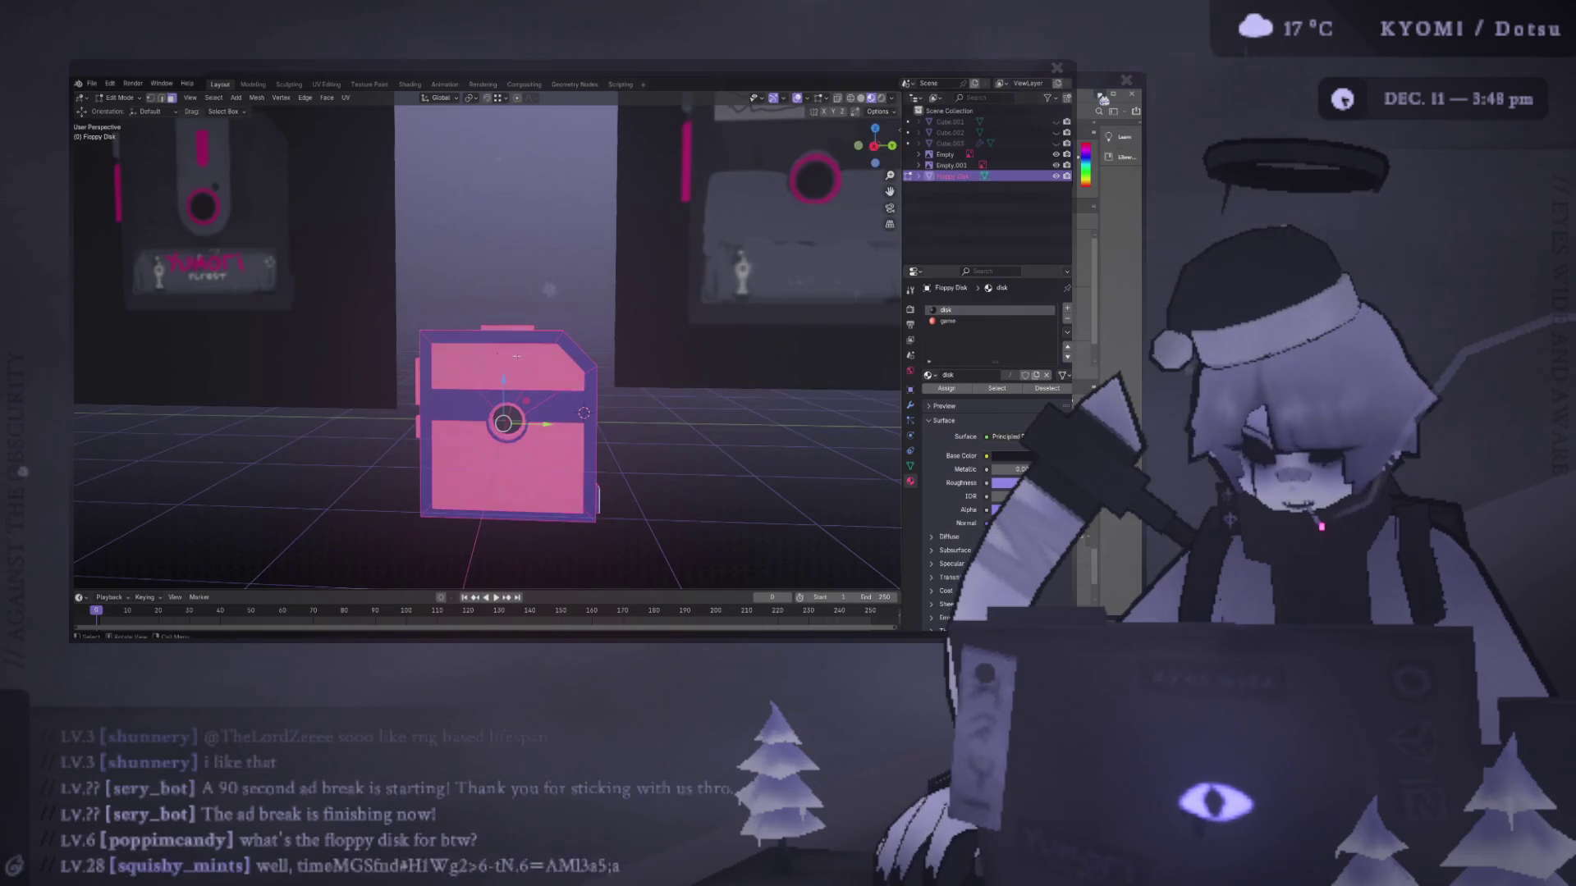
click(326, 84)
key(Tab)
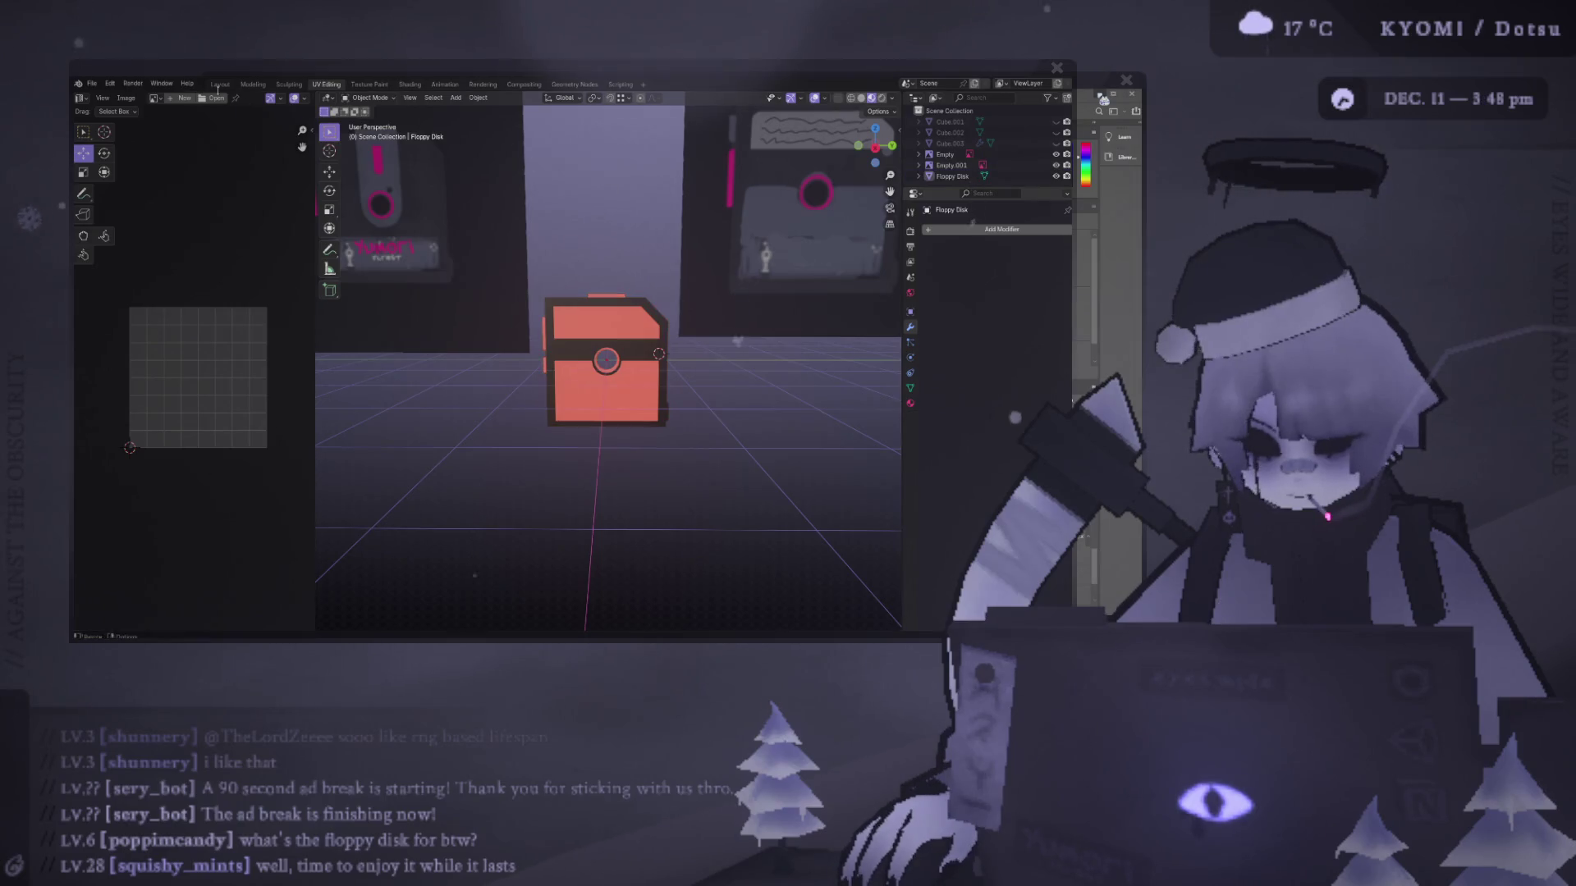
click(222, 85)
- Select the left reference image, view the scene from a steep angle, then deselect it
scroll(552, 299, down, 3)
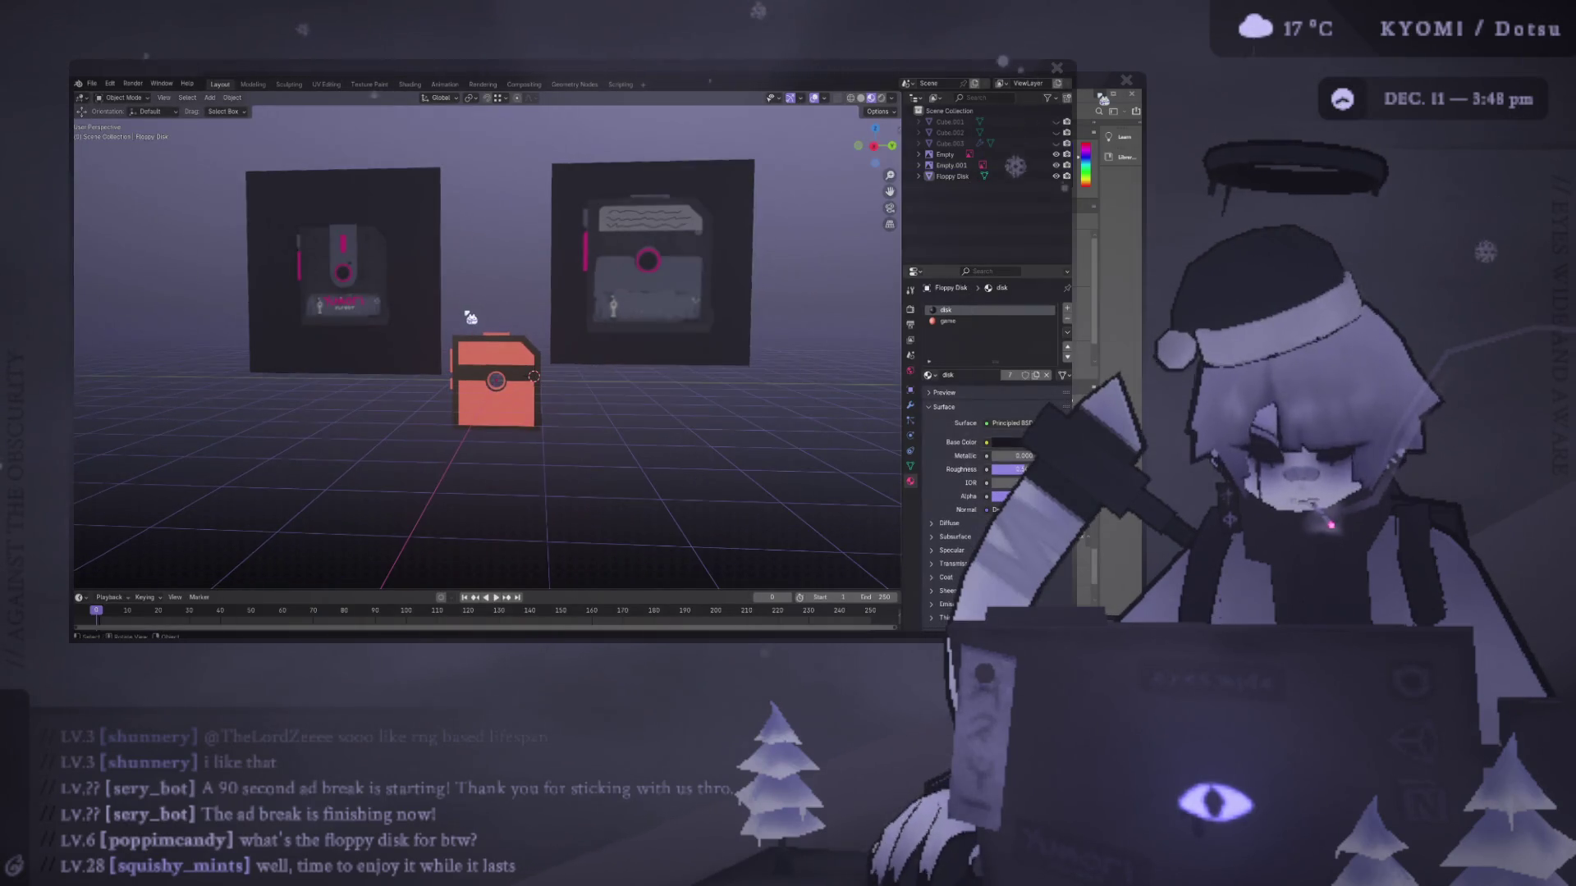
click(361, 263)
mouse_move(361, 263)
middle_down()
mouse_move(446, 302)
mouse_move(665, 274)
mouse_move(428, 401)
mouse_move(559, 411)
mouse_move(549, 426)
mouse_move(531, 310)
middle_up()
scroll(549, 425, up, 4)
click(532, 309)
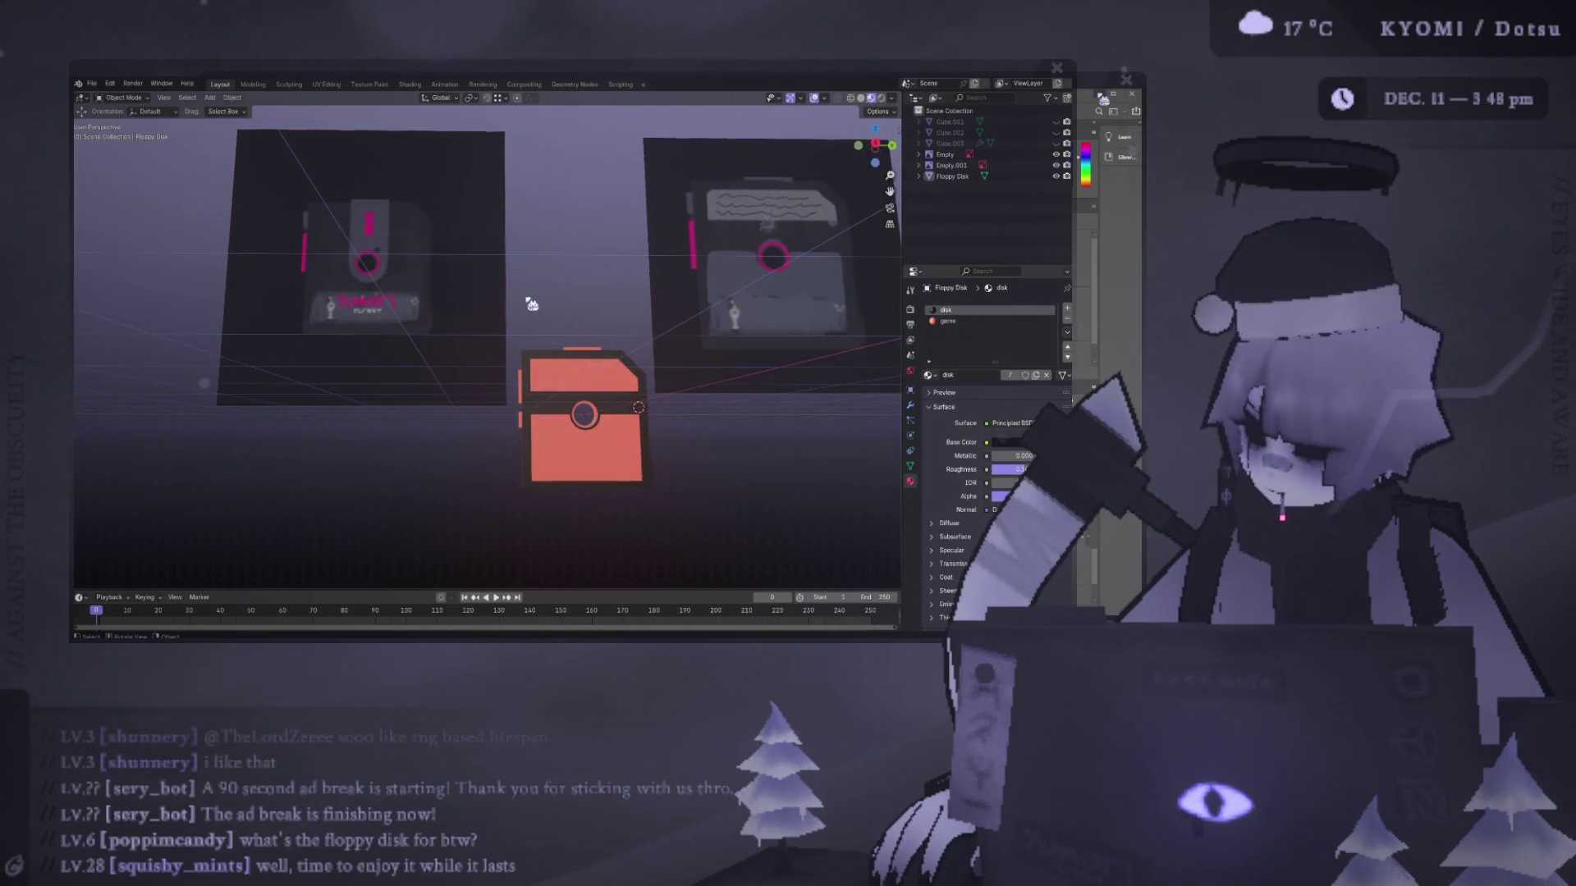
scroll(438, 286, up, 3)
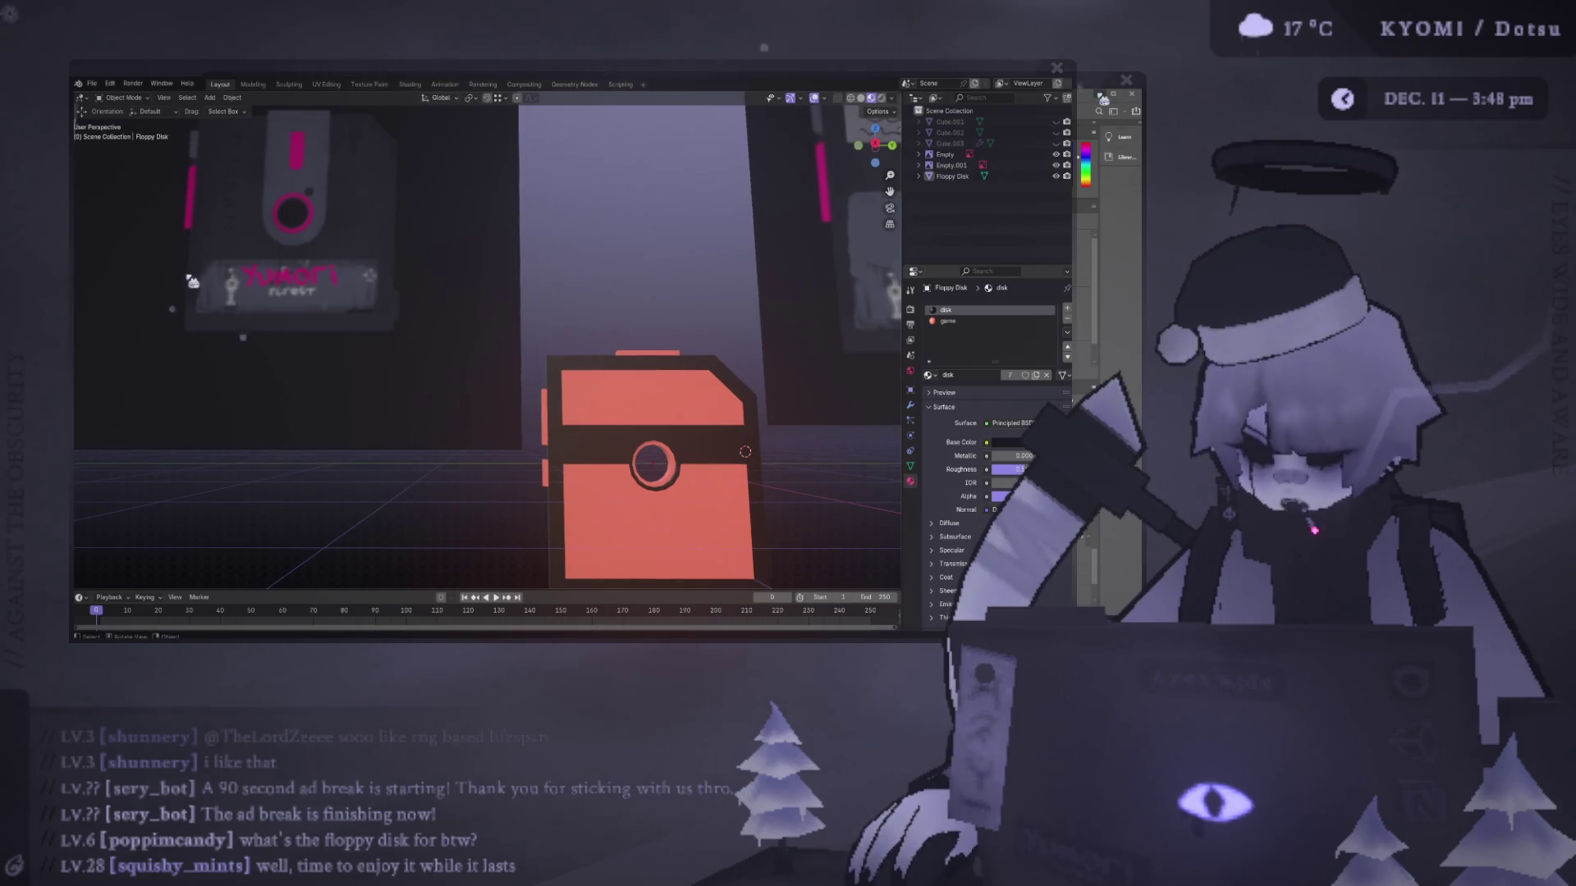
scroll(265, 285, down, 4)
scroll(611, 250, up, 2)
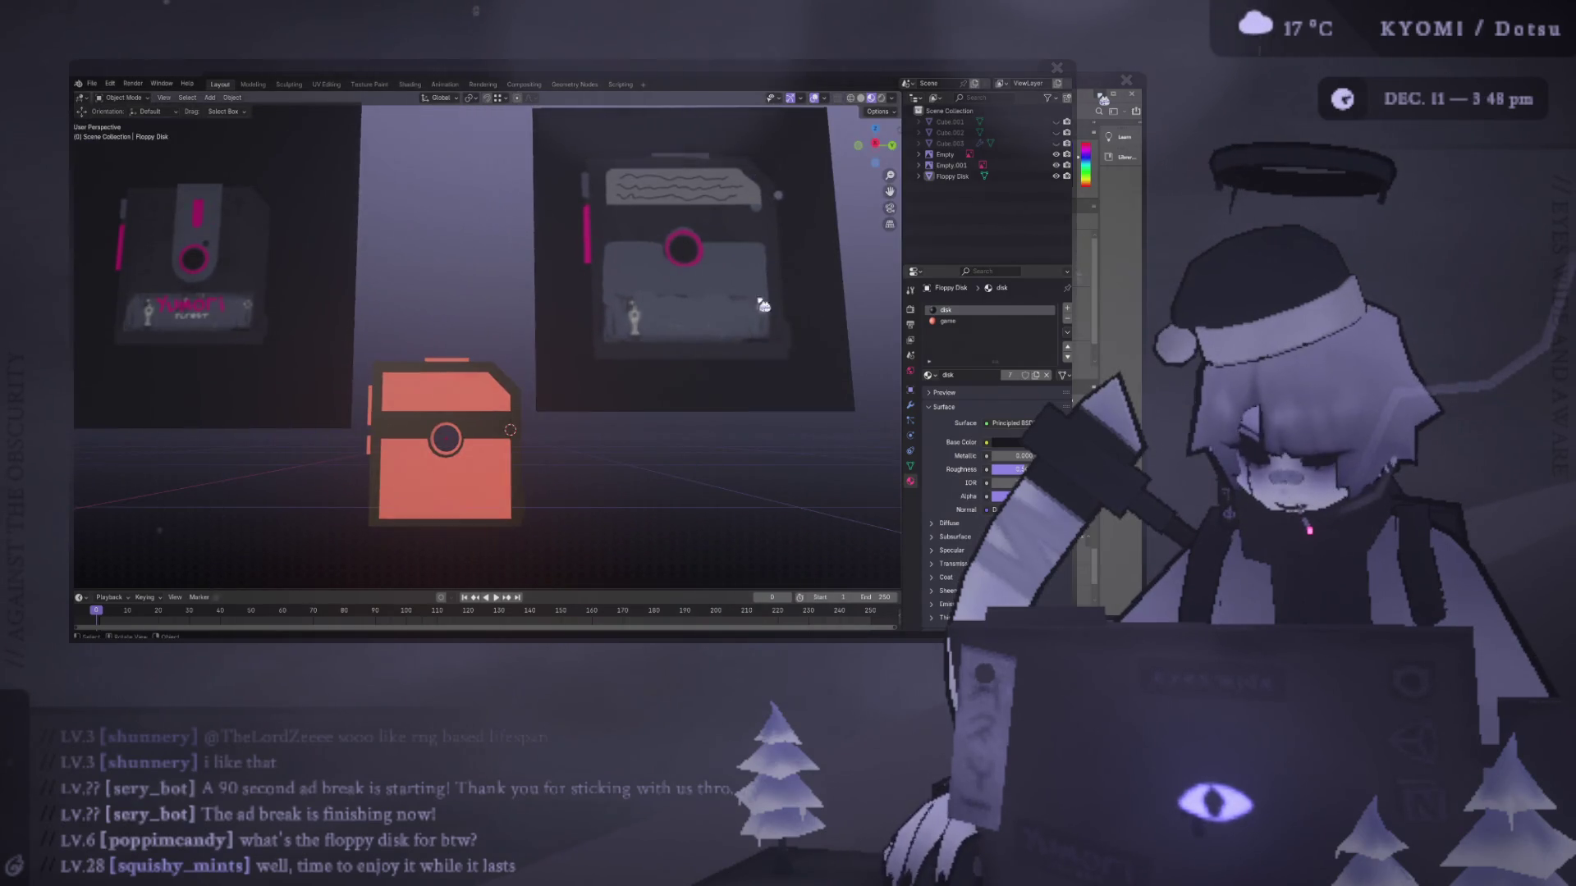
- Frame the disk facing both reference boards and save it as floppy disk.blend
middle_drag(636, 309, 764, 273)
mouse_move(730, 151)
middle_down()
mouse_move(509, 295)
mouse_move(765, 288)
mouse_move(634, 304)
middle_up()
key(ctrl+s)
mouse_move(482, 353)
middle_down()
mouse_move(460, 345)
mouse_move(386, 482)
middle_up()
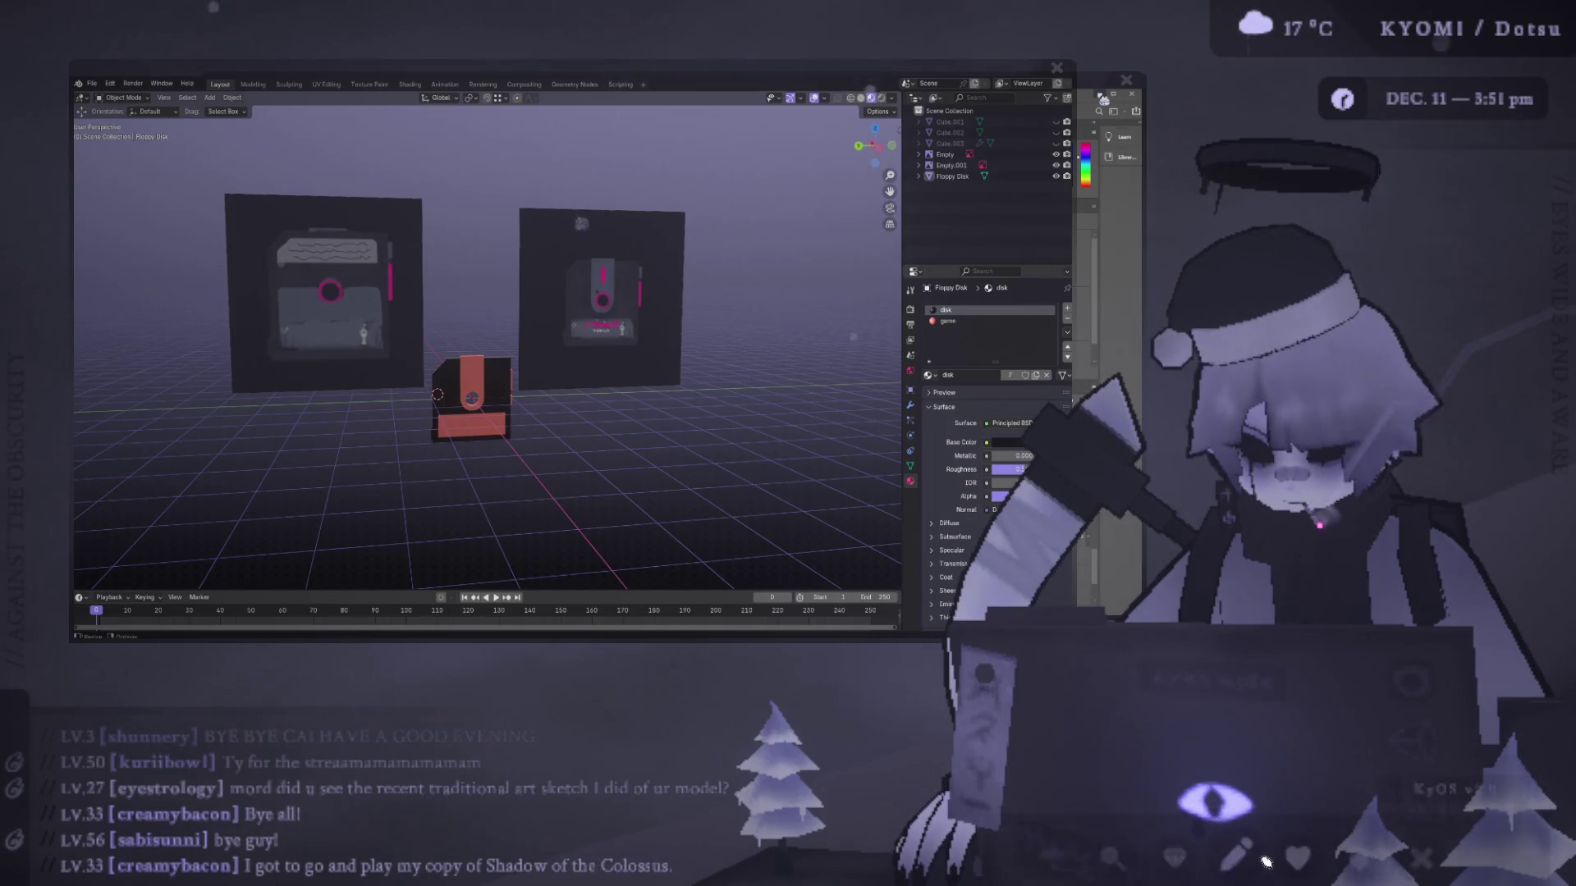
click(1302, 837)
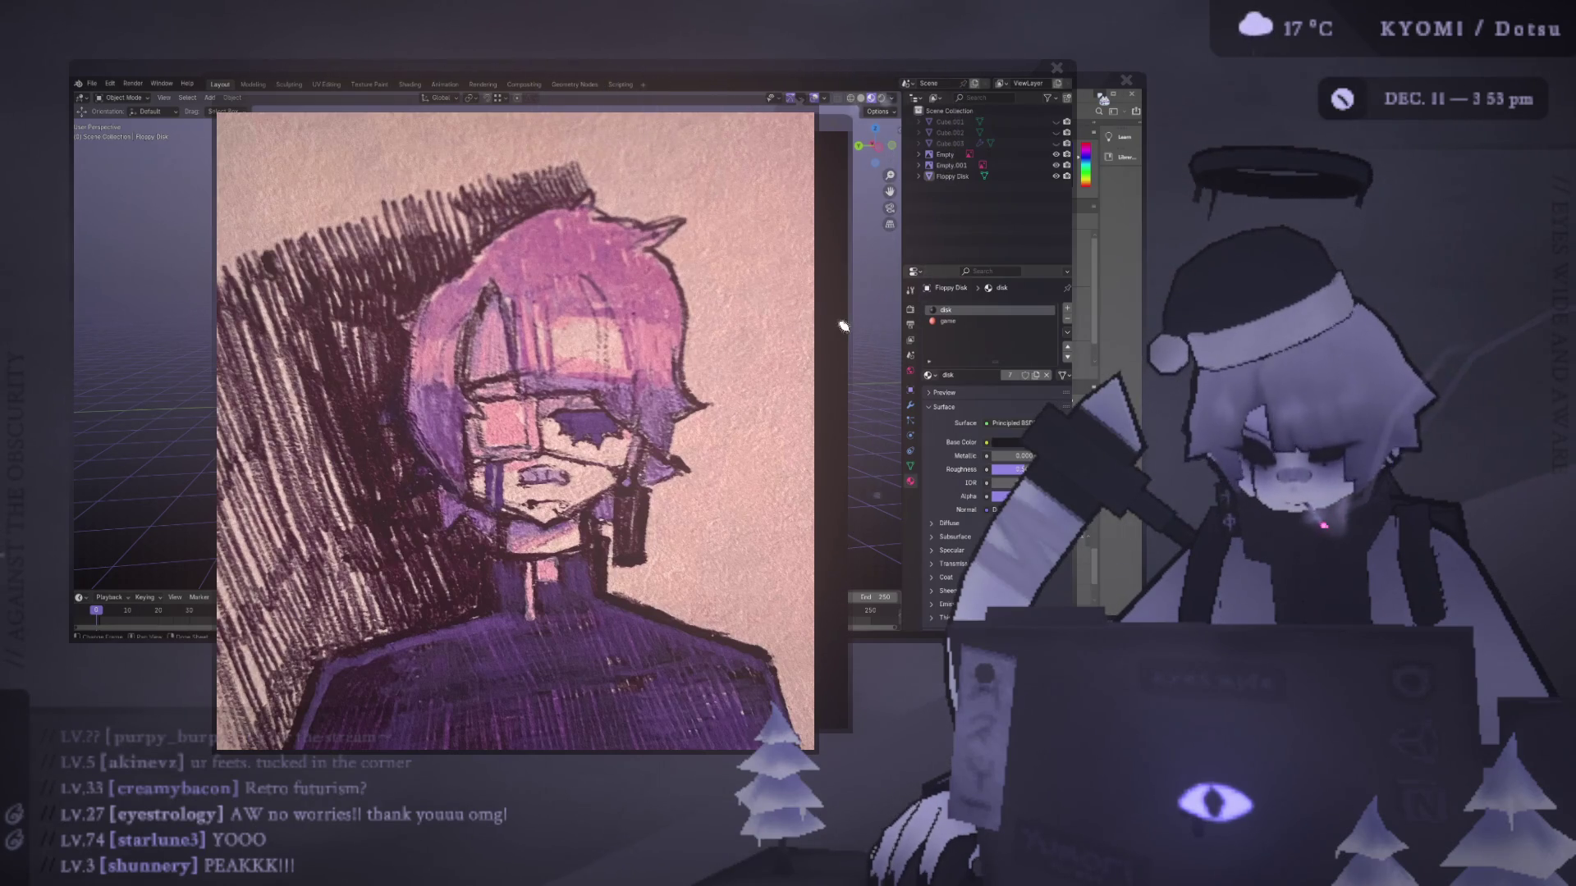
- Zoom the portrait artwork and reset it to fit, then move the purple photo window over the drawing
mouse_move(597, 346)
mouse_down()
mouse_move(621, 349)
mouse_move(529, 308)
mouse_move(491, 311)
mouse_up()
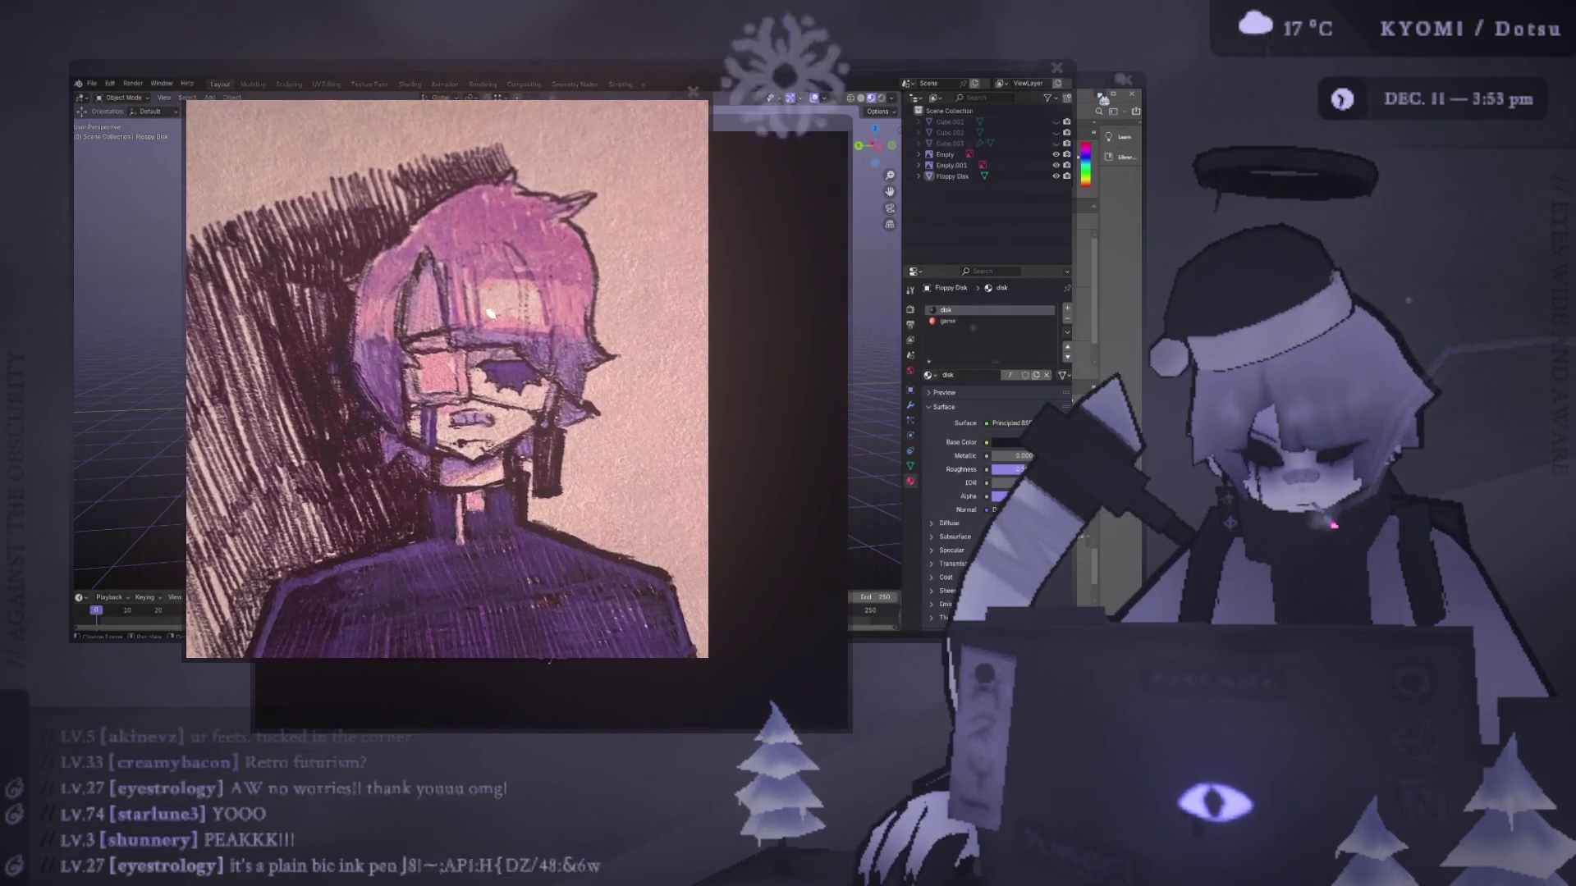
click(491, 311)
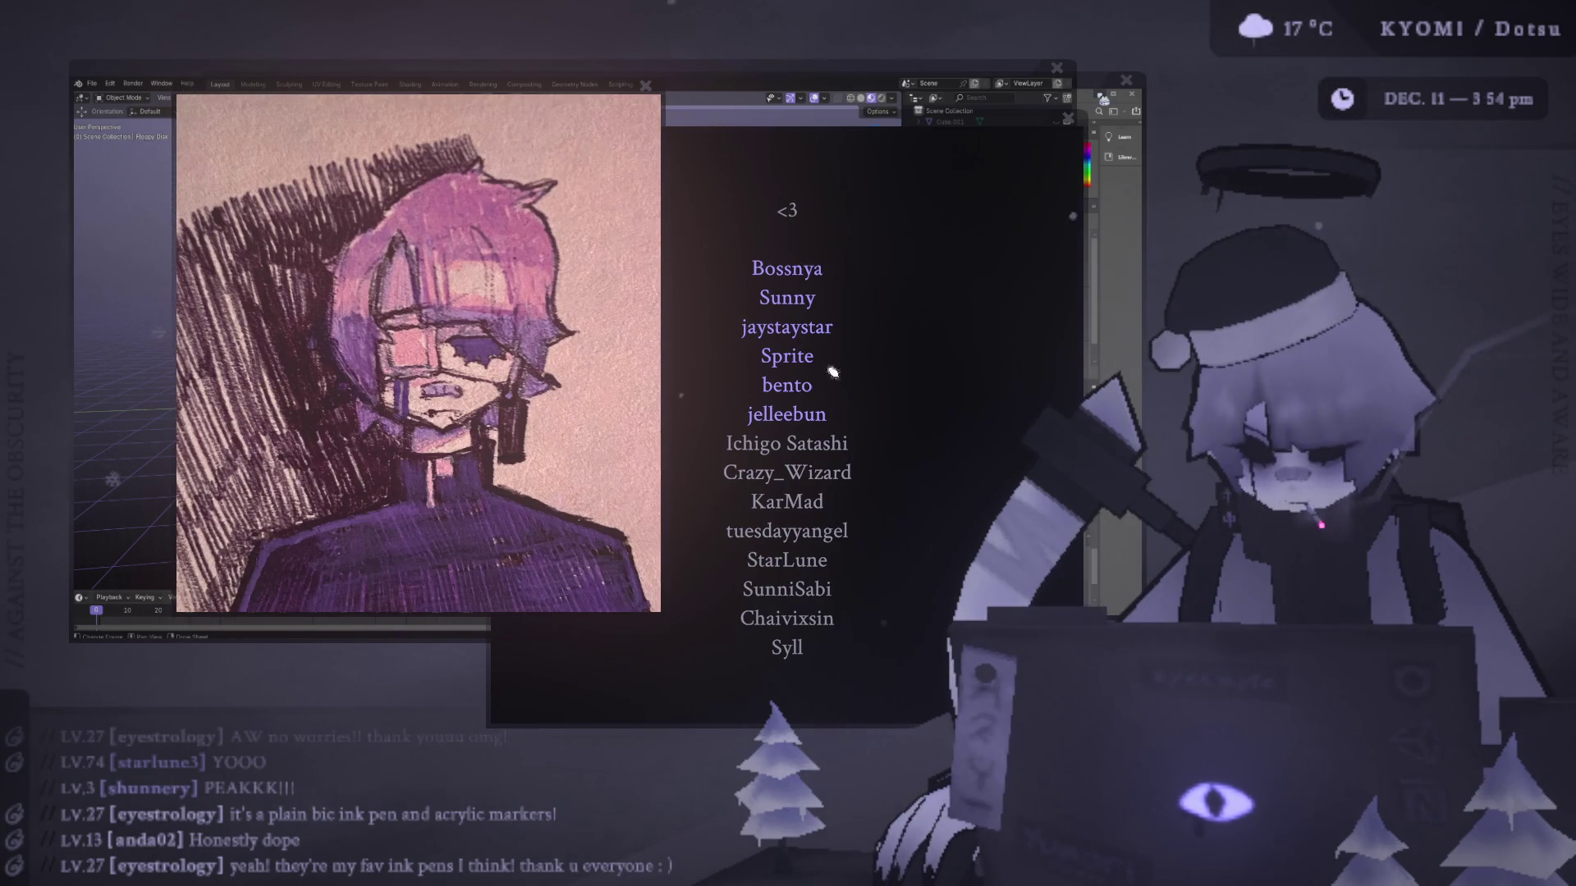
drag(936, 158, 617, 160)
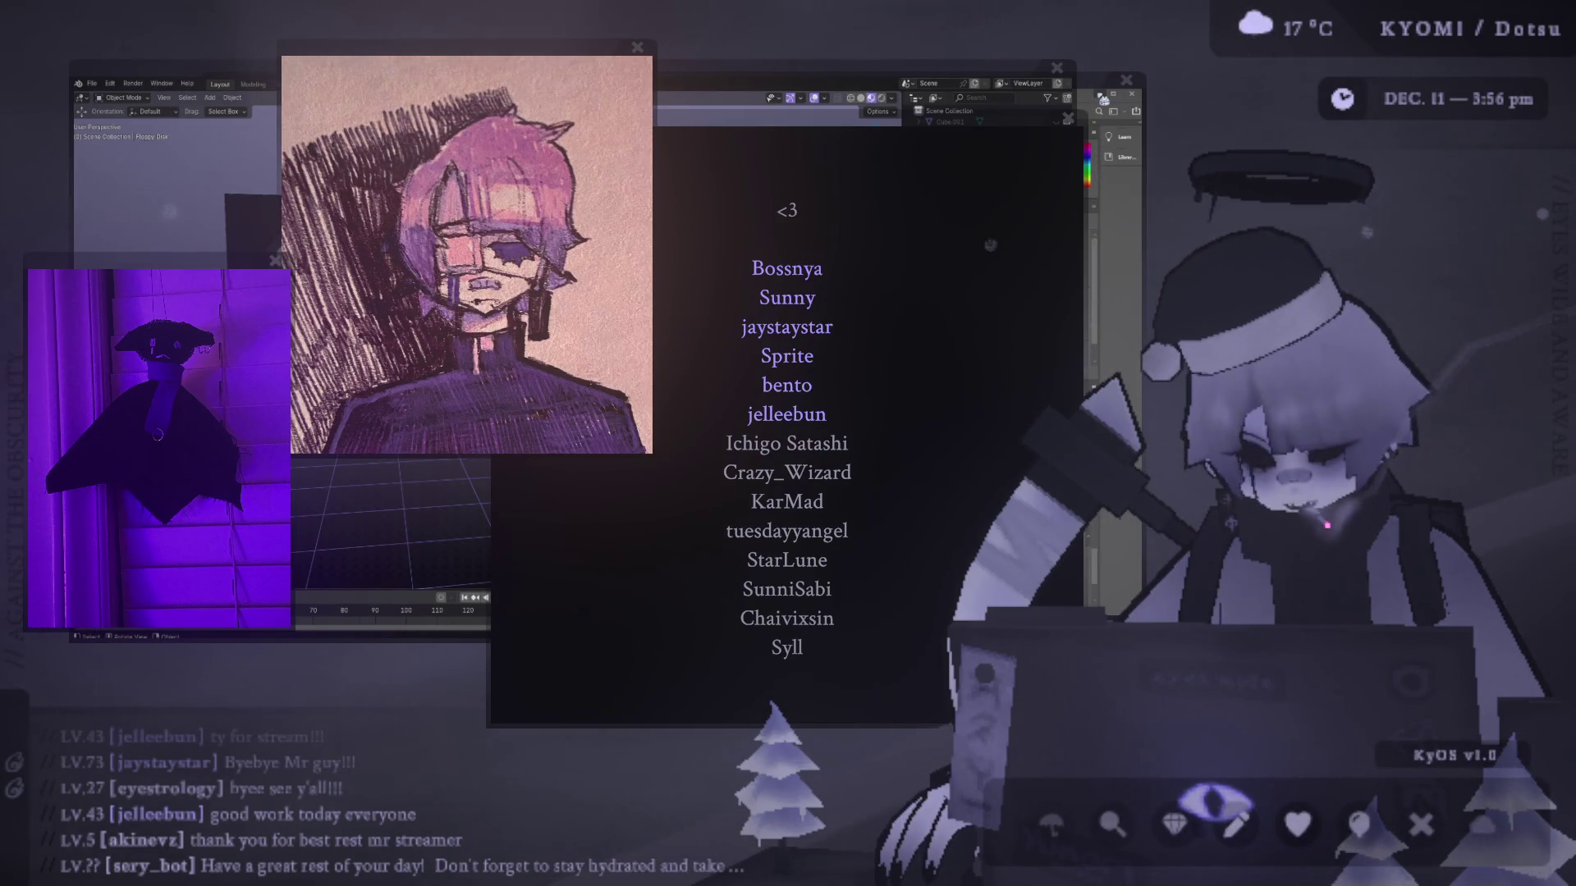
- Move the credits list up and right, and shift the drawing window left beside it
mouse_move(782, 119)
mouse_down()
mouse_move(763, 145)
mouse_move(861, 52)
mouse_up()
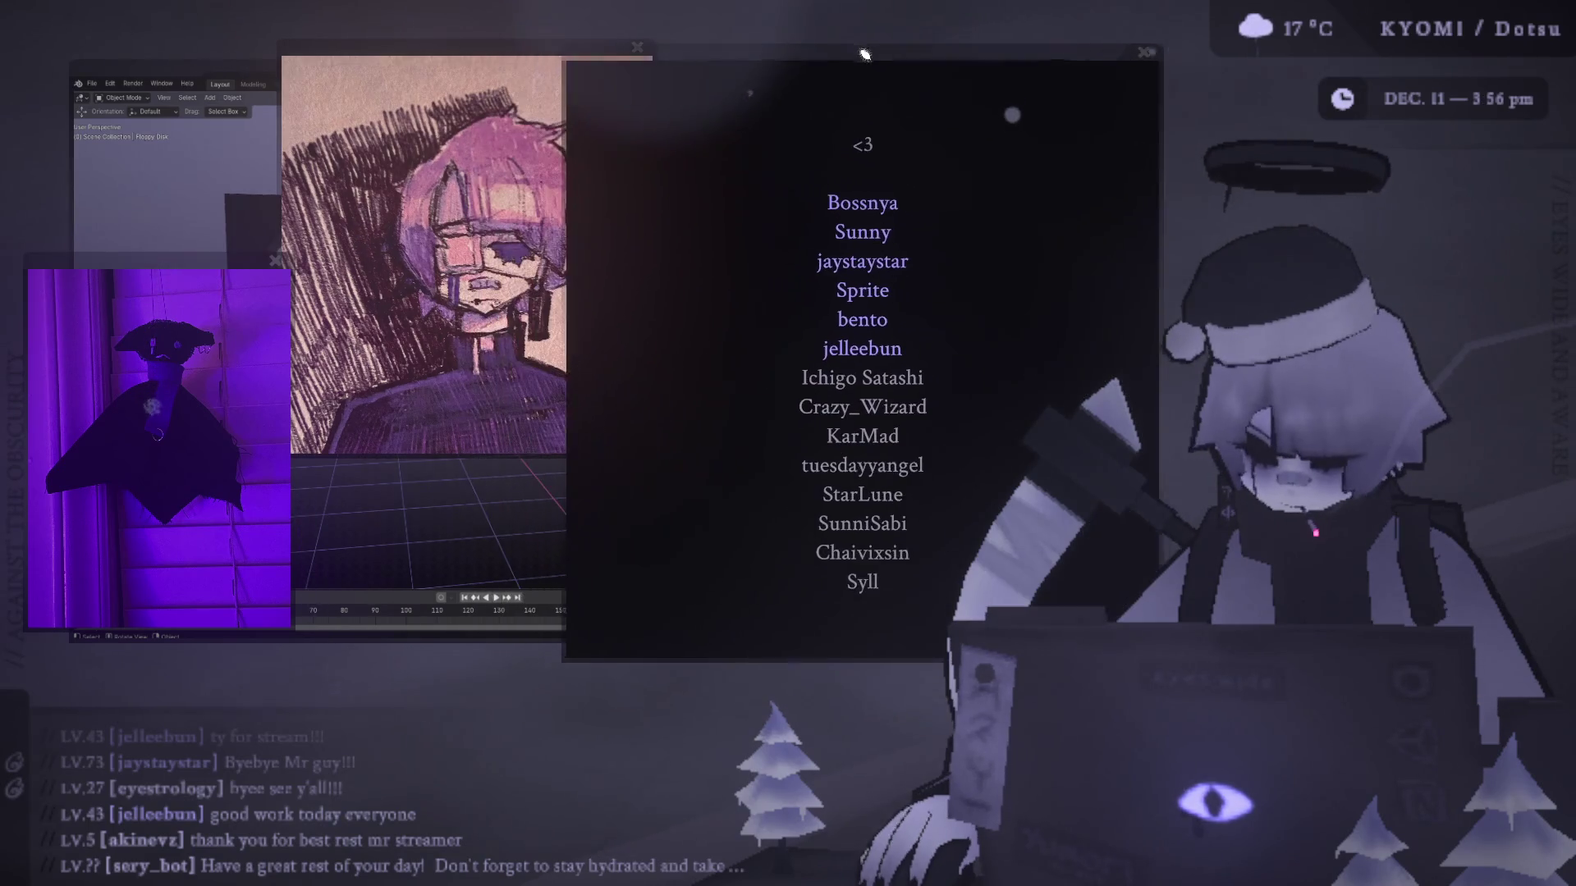
drag(546, 45, 503, 49)
drag(704, 59, 694, 89)
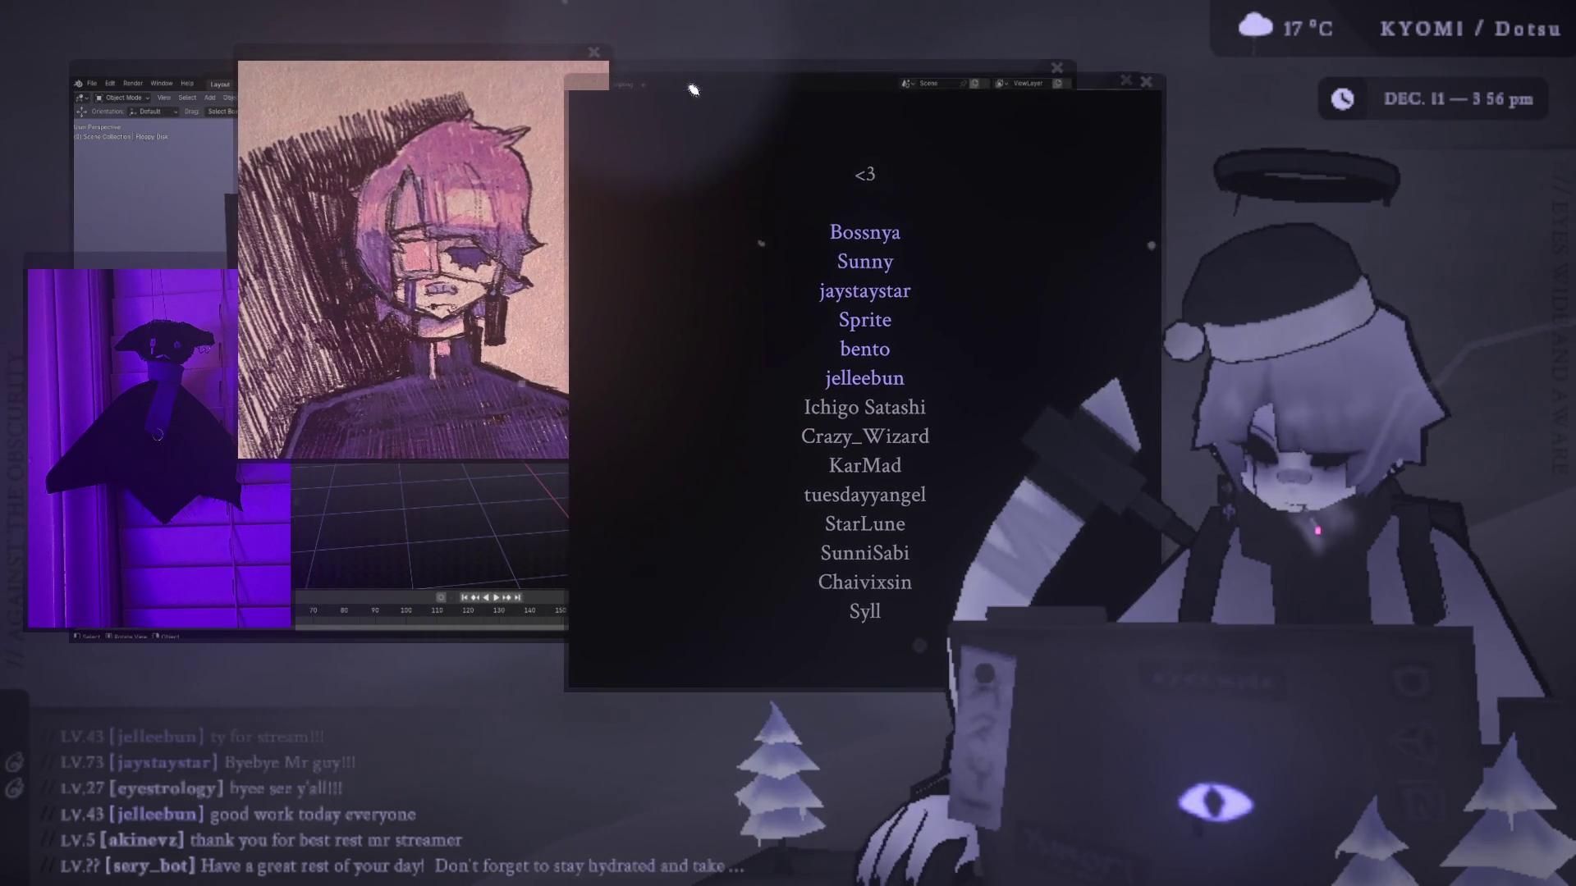